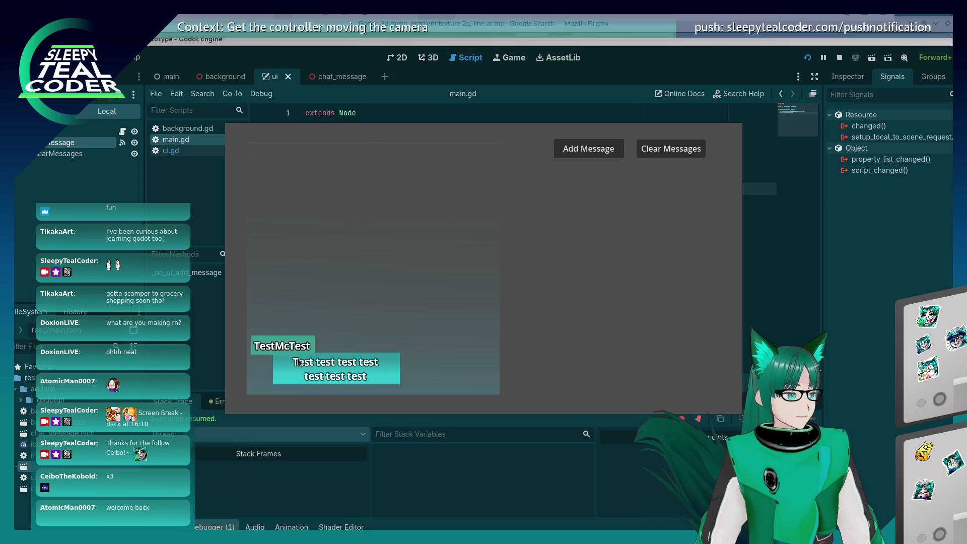
Add four TestMcTest messages in the running chat prototype, then stop it with F8.
click(616, 152)
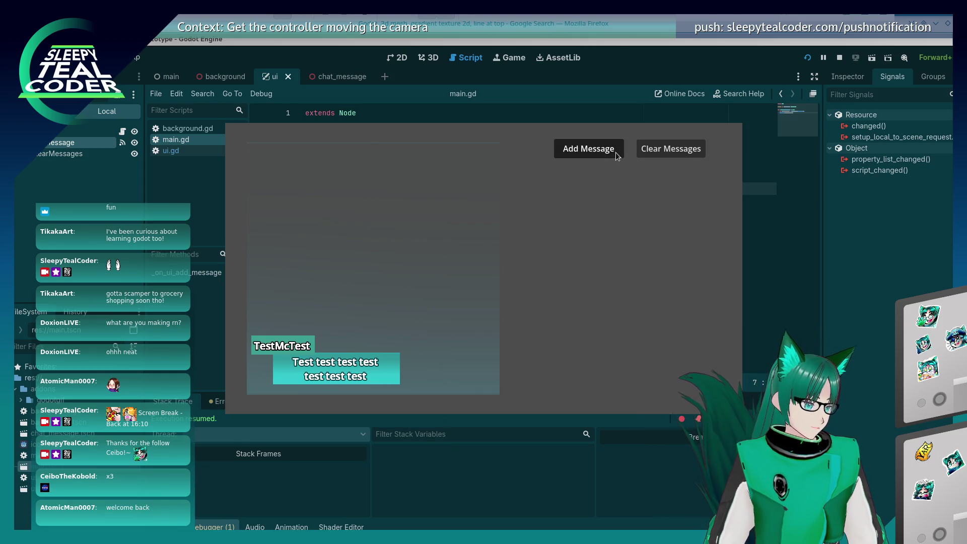
click(616, 152)
click(616, 152)
click(615, 152)
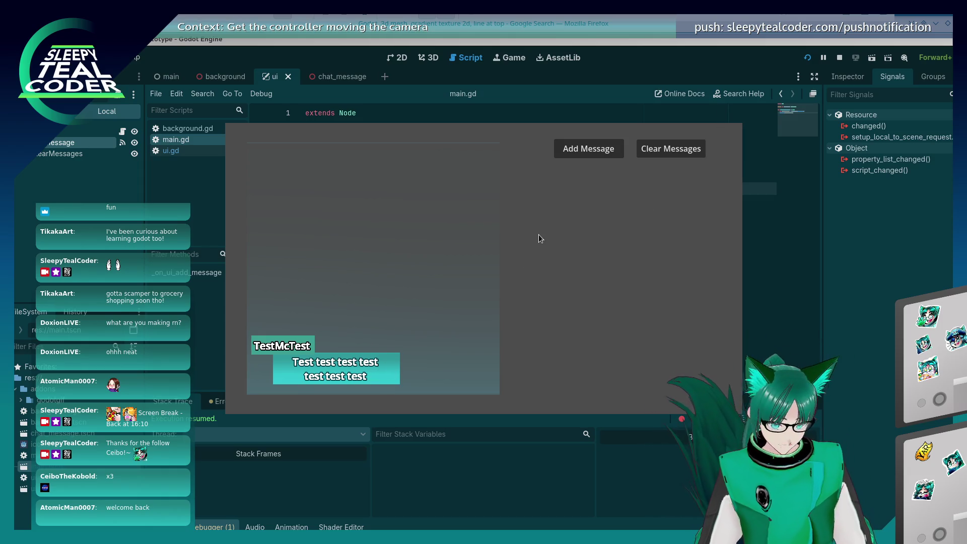
key(F8)
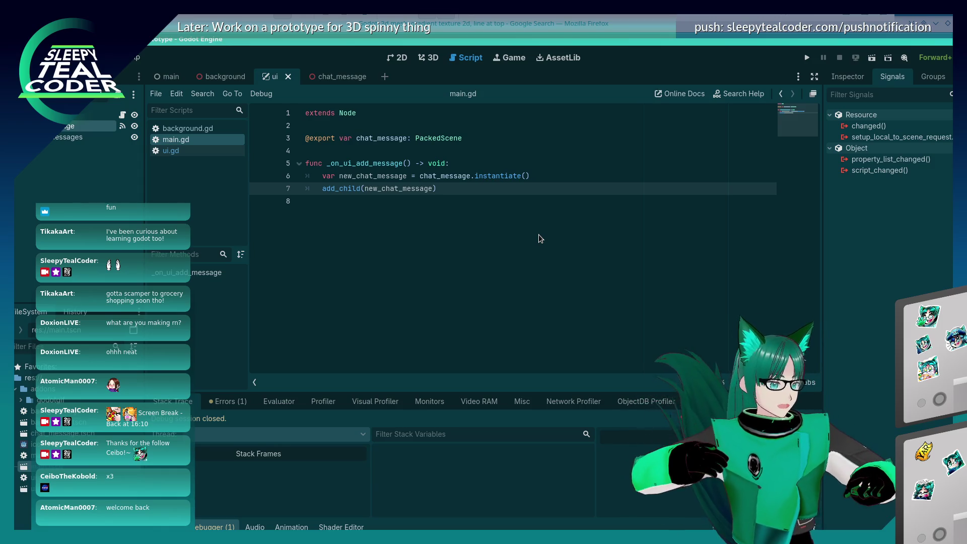
Add a new_chat_message.position.y assignment line after the instantiate line in main.gd.
click(546, 174)
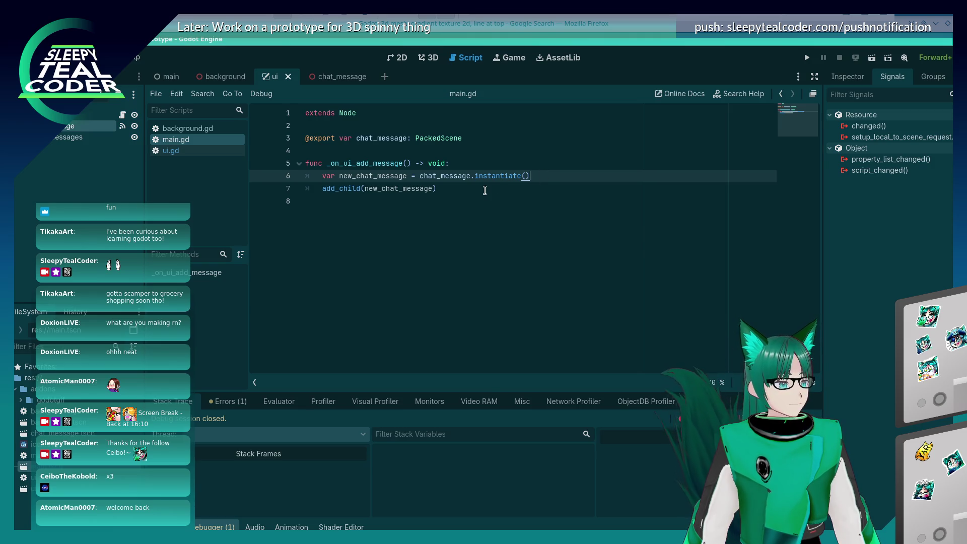
key(Return)
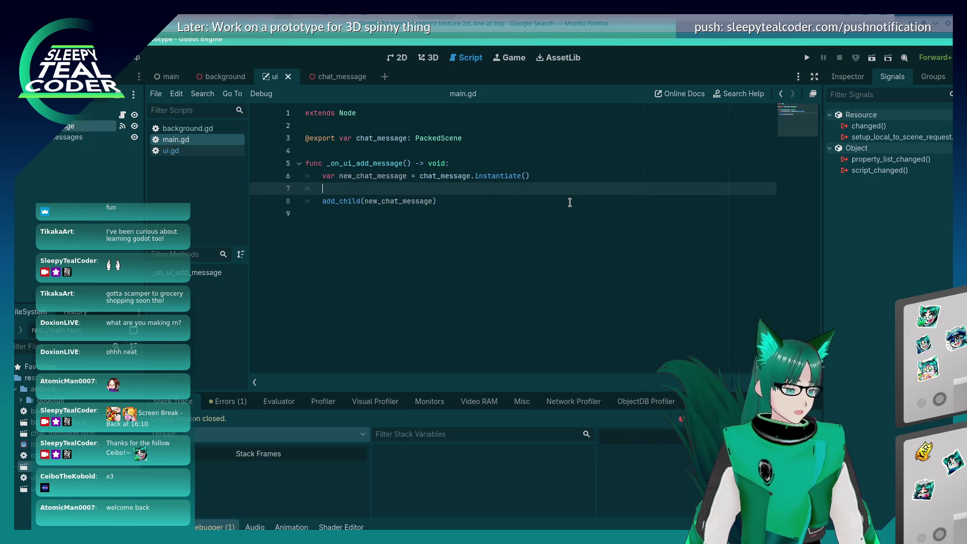
text(new_chat_message.)
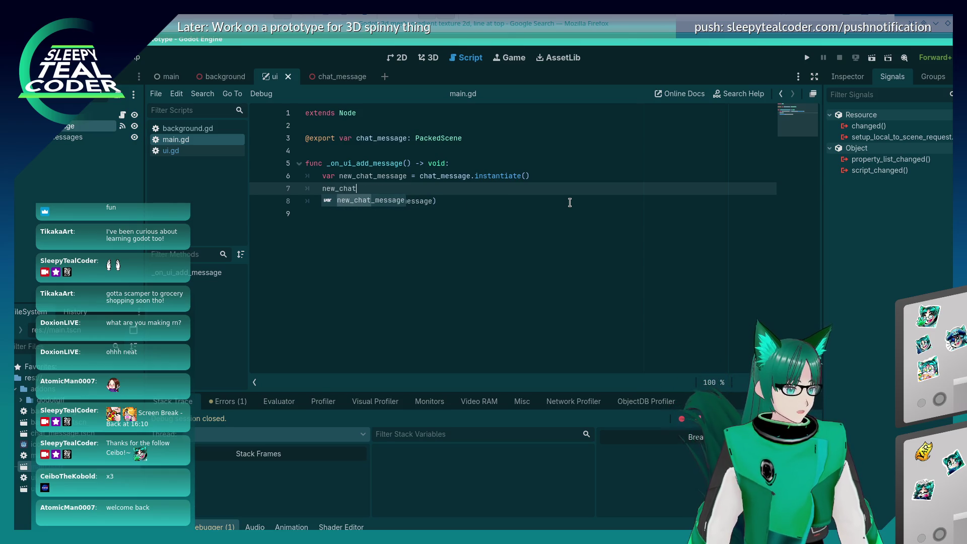
text(posit)
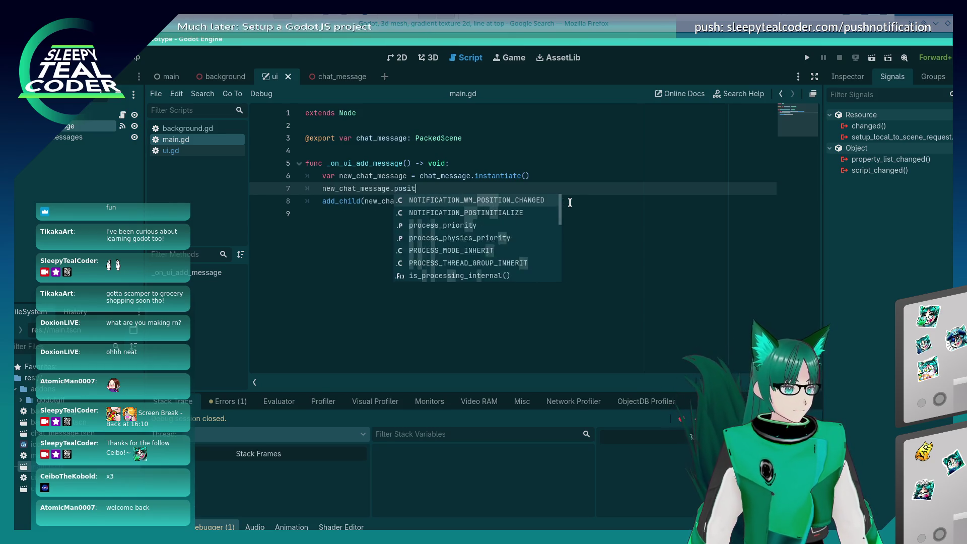
text(ion.)
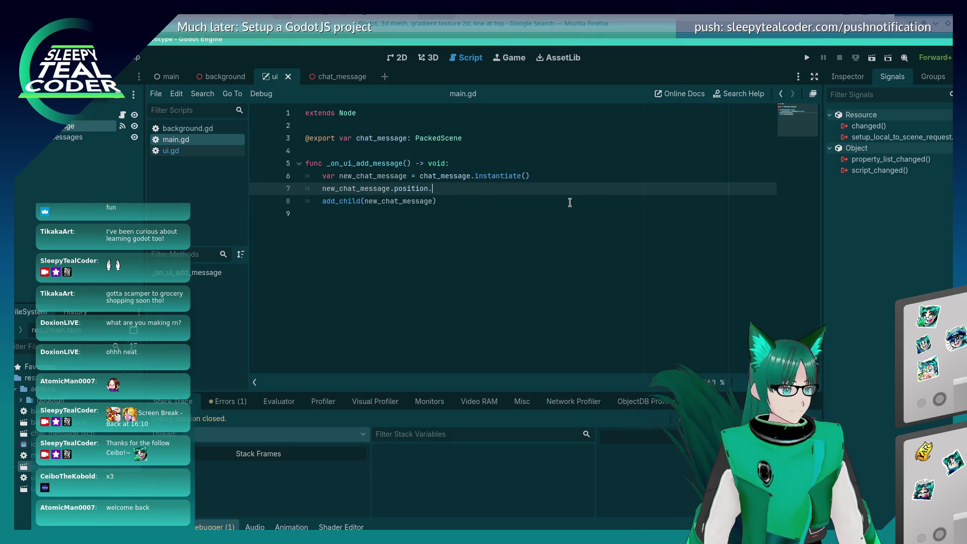
text(x =)
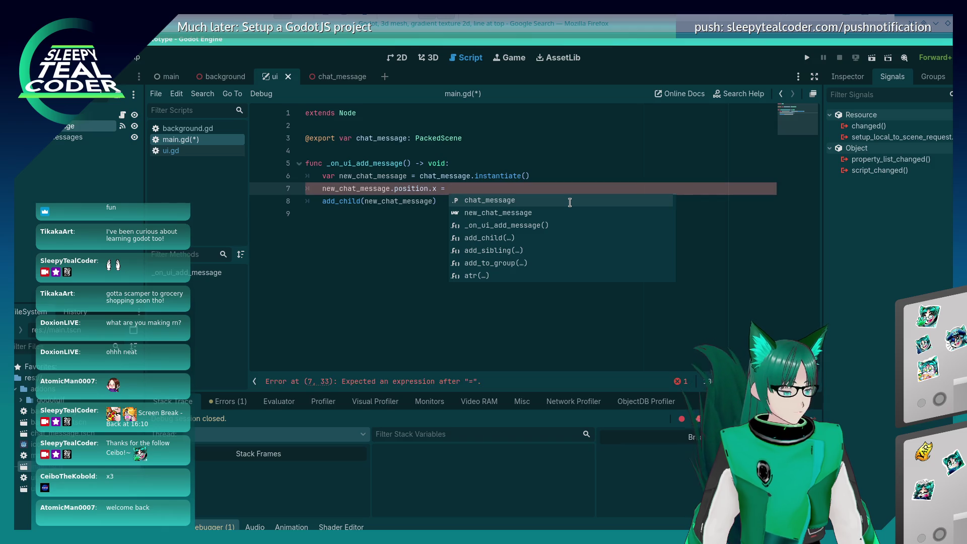
key(BackSpace)
key(BackSpace)
key(BackSpace)
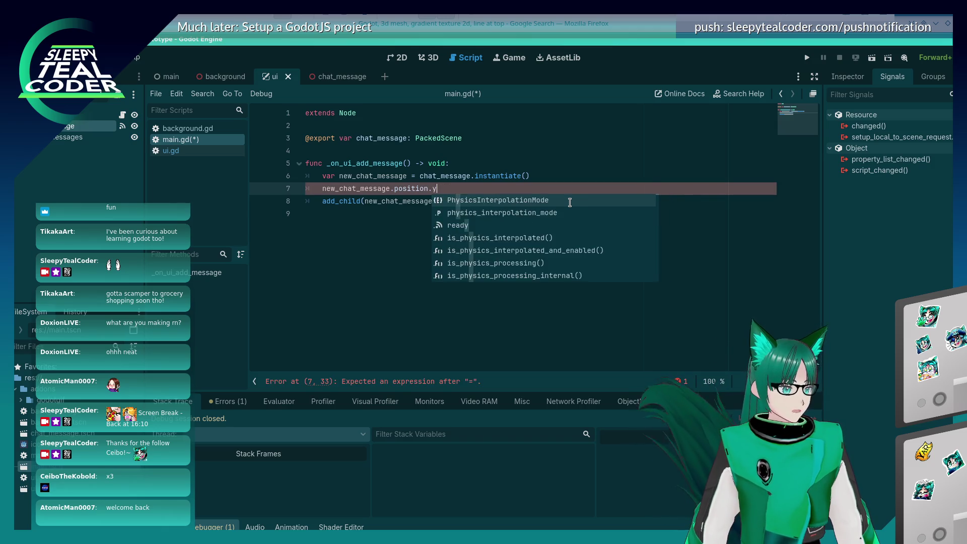
text(y)
Declare var new_chat_message_position_y = 0.0 above the function.
key(Up)
key(Up)
key(Up)
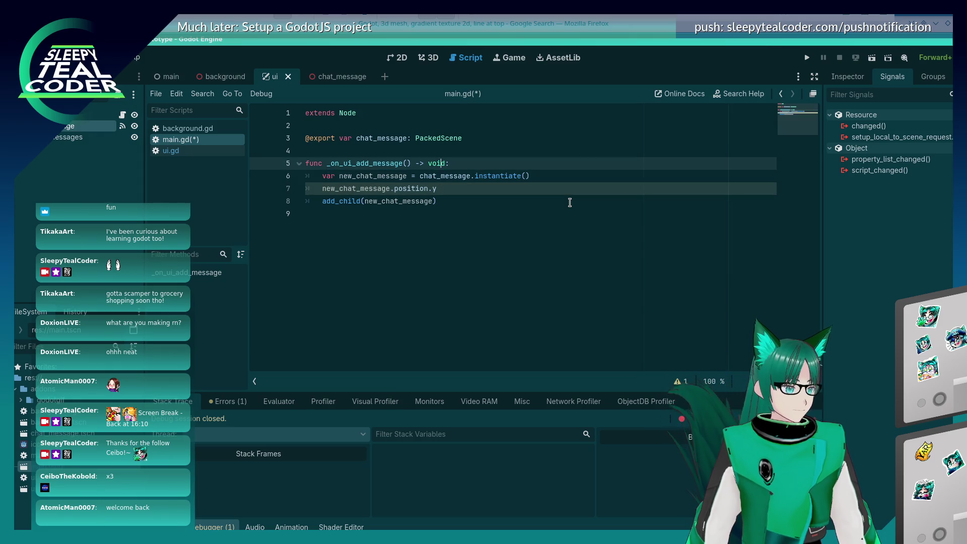
key(Return)
key(Return)
key(Up)
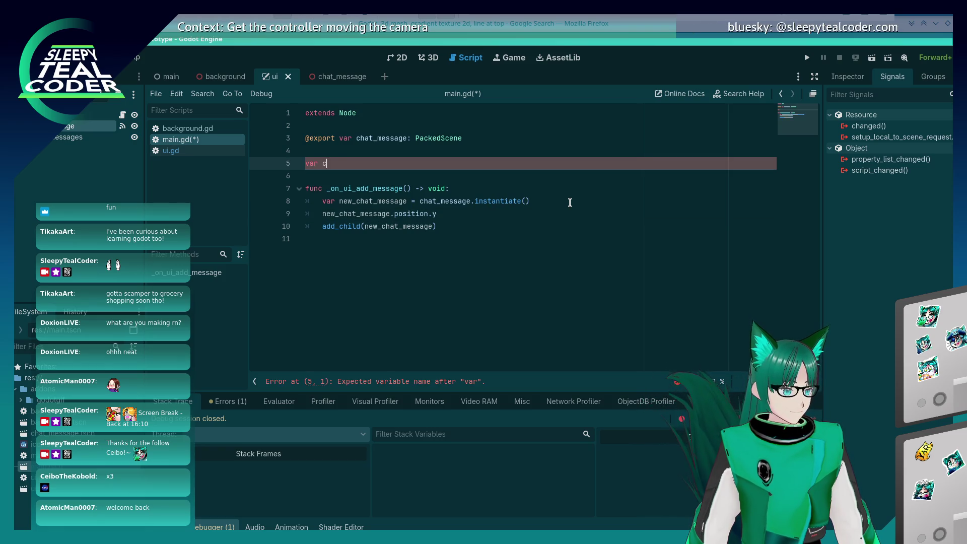
key(Down)
key(Down)
key(Down)
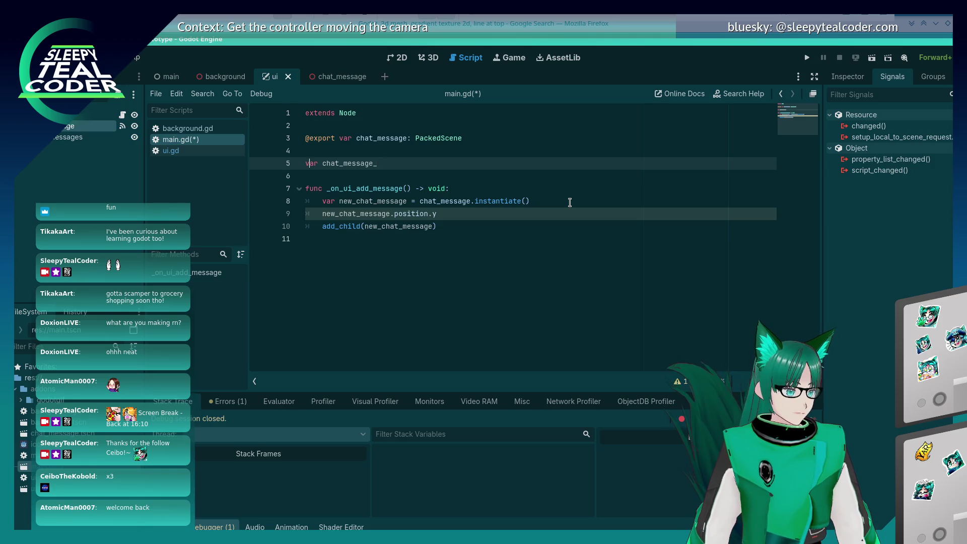
text(new_)
key(End)
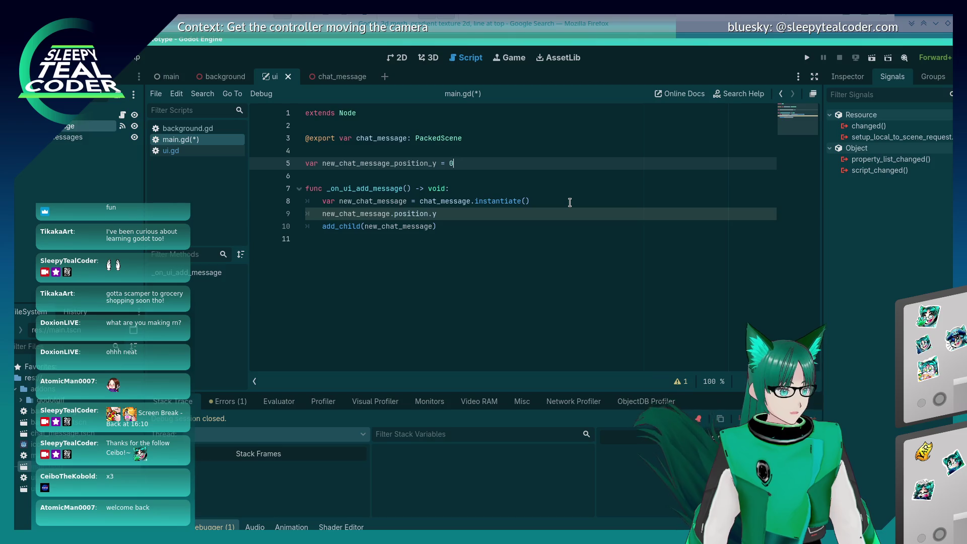
Assign new_chat_message_position_y to the new message's position.y.
key(Down)
key(Down)
key(Down)
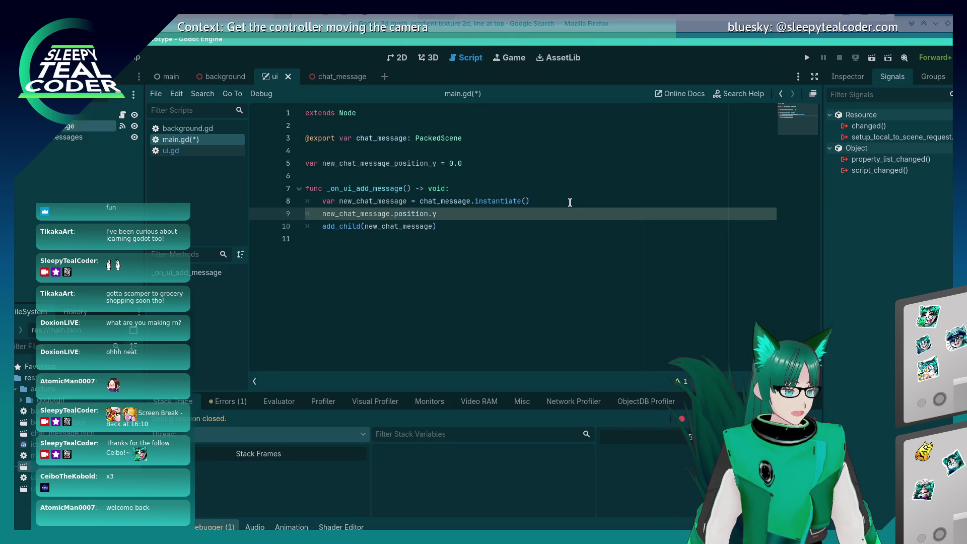
key(Up)
key(Up)
key(Up)
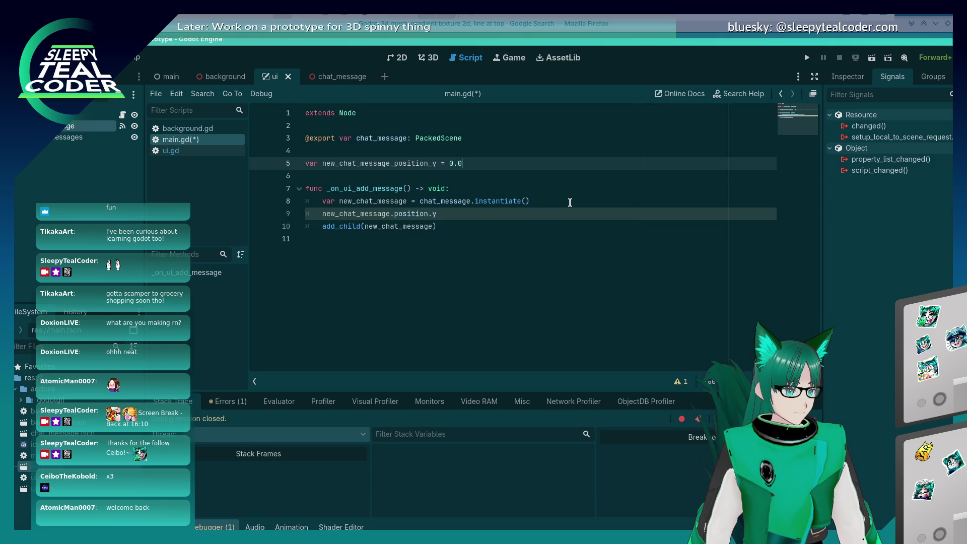
key(Down)
key(Down)
key(Down)
text(= nbew)
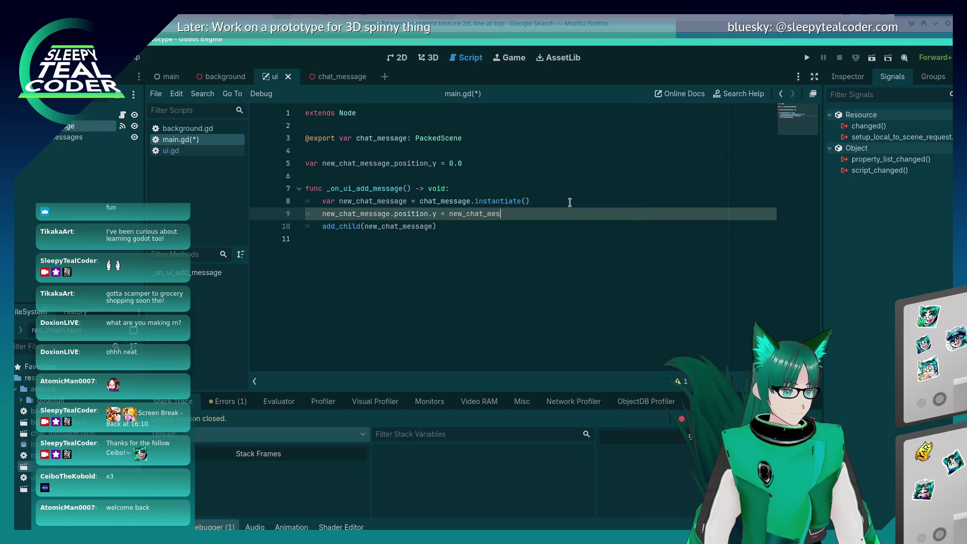
text(sage_)
key(Return)
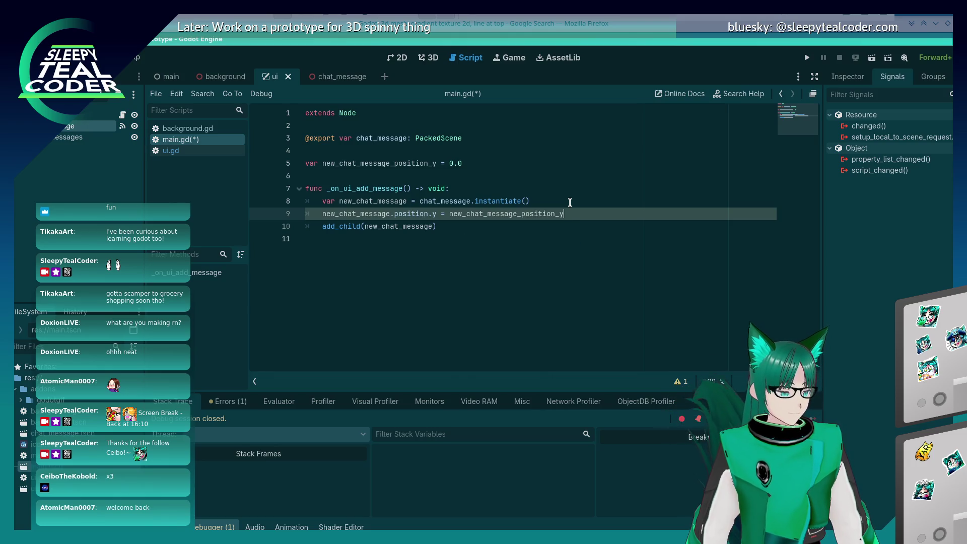
key(Return)
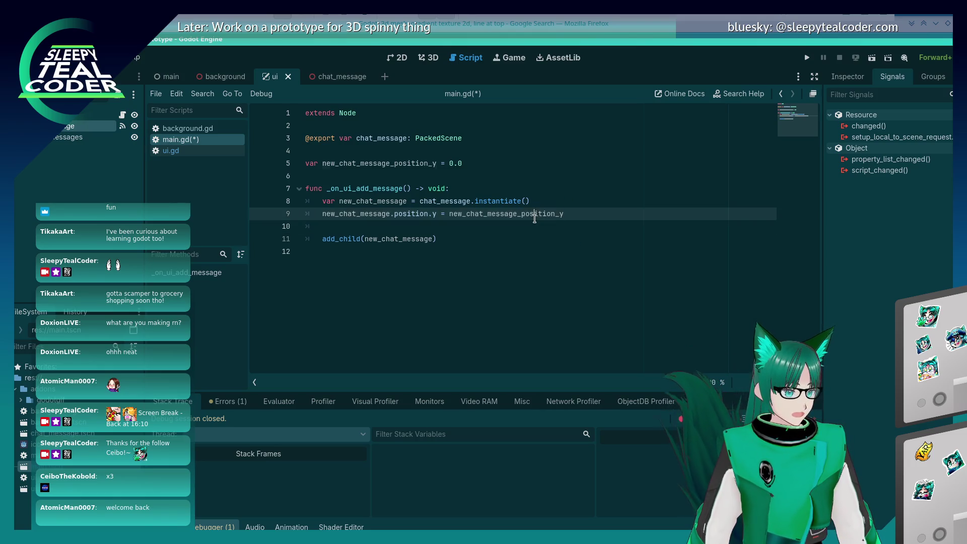
Increment new_chat_message_position_y by 0.5 after each message, save main.gd, and run the project.
double_click(534, 214)
key(ctrl+c)
click(518, 231)
key(ctrl+v)
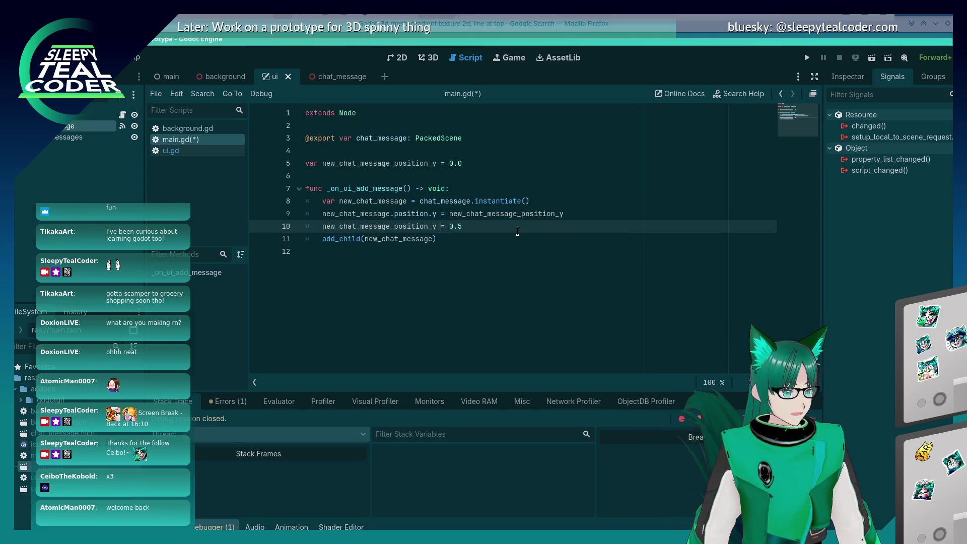
text(+)
key(ctrl+s)
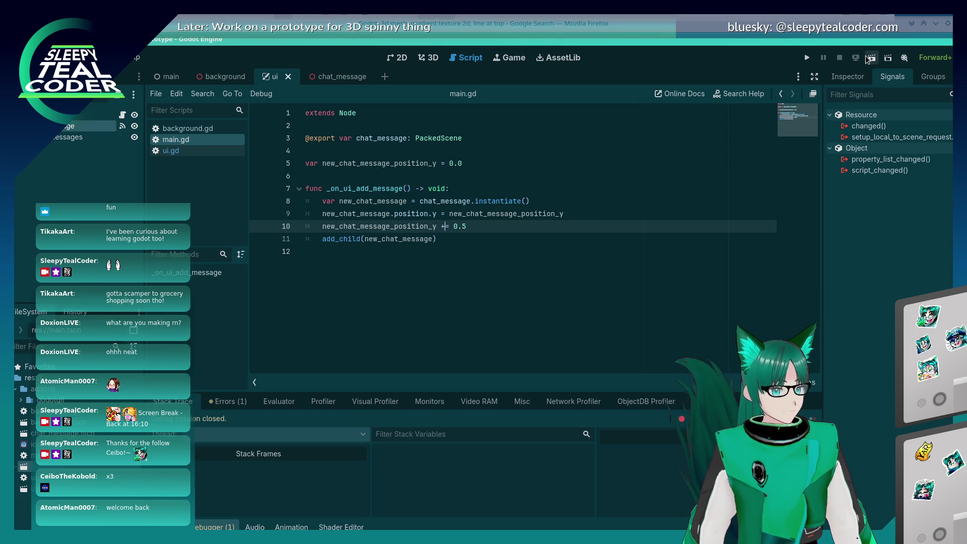
click(867, 59)
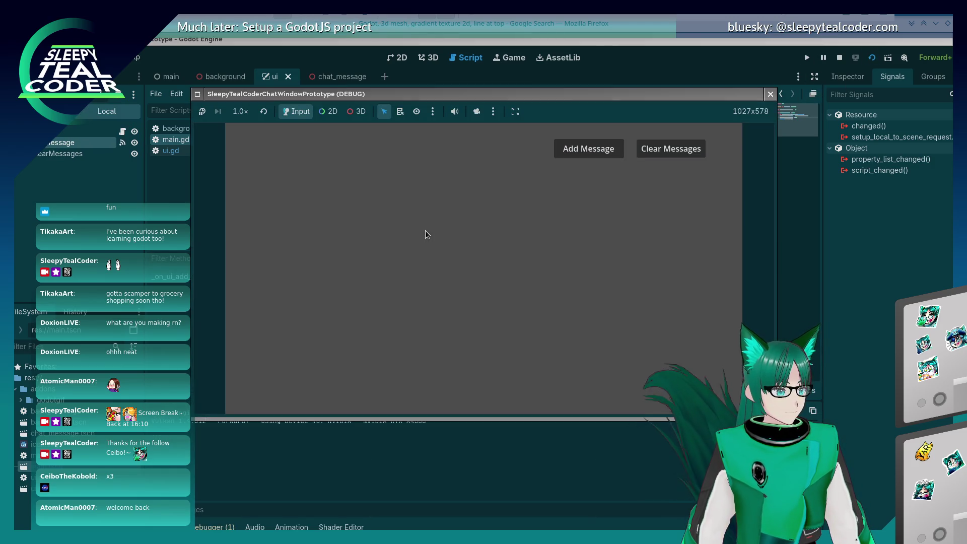
Add three test messages in the relaunched chat prototype.
click(579, 149)
click(579, 150)
click(579, 149)
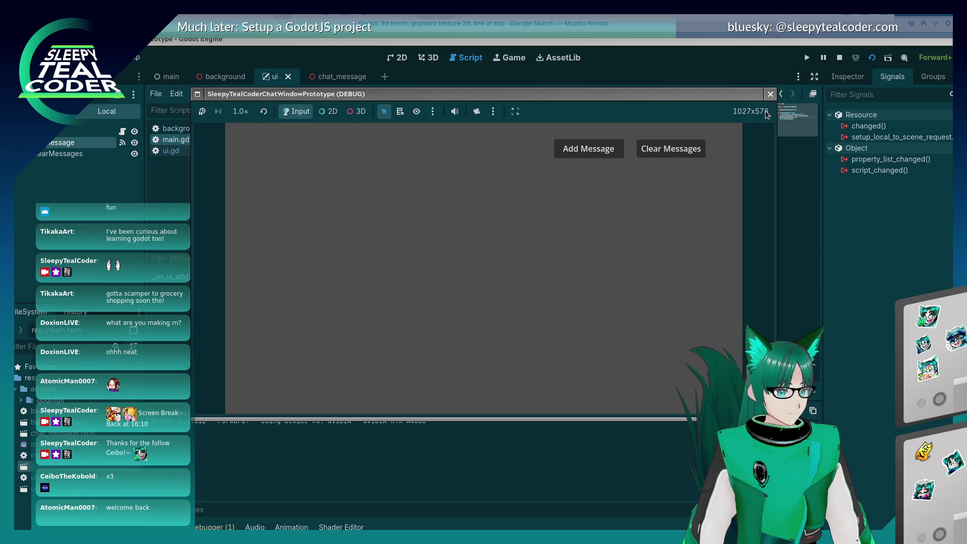
Close the prototype and open chat_message.tscn in the 3D view.
click(770, 94)
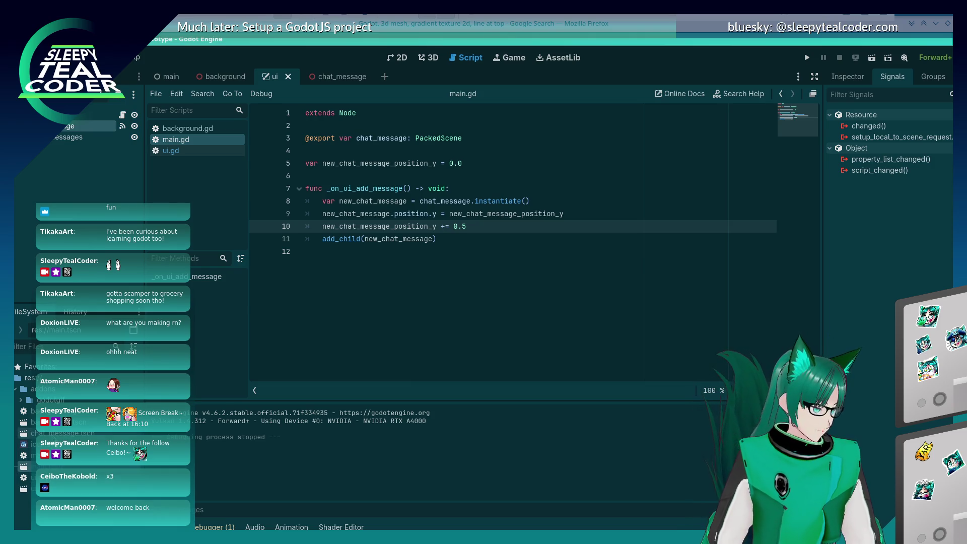
double_click(24, 435)
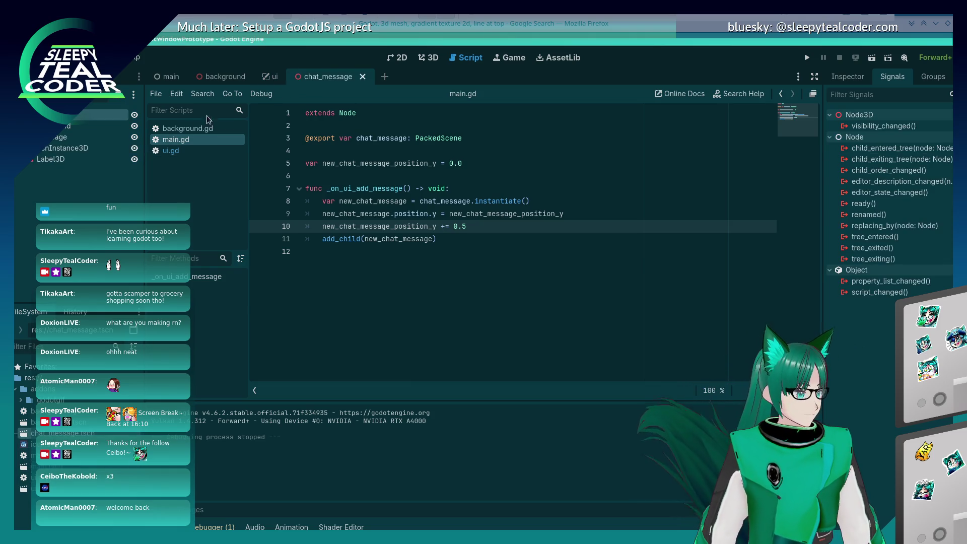
click(433, 60)
Select the message text panel and root node in chat_message to view its properties.
click(418, 201)
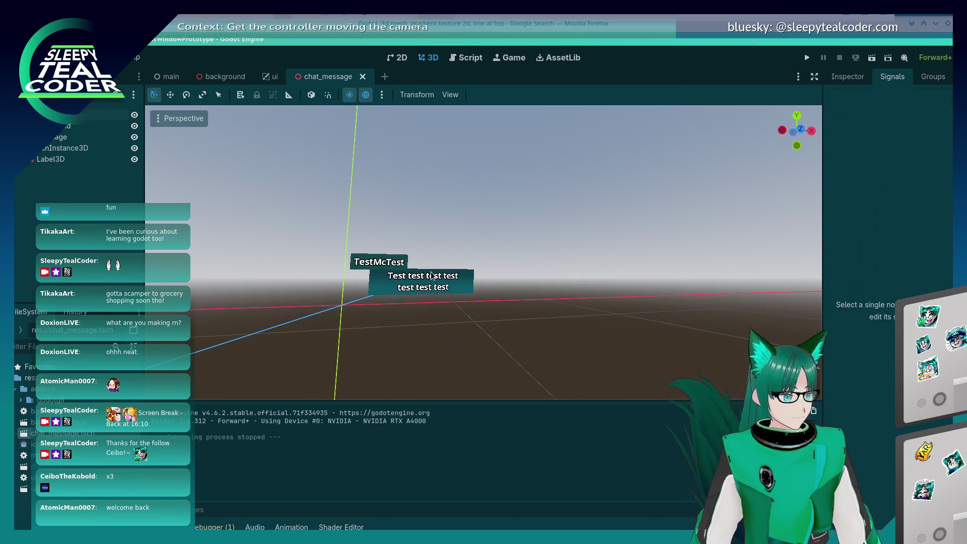
click(406, 297)
click(392, 349)
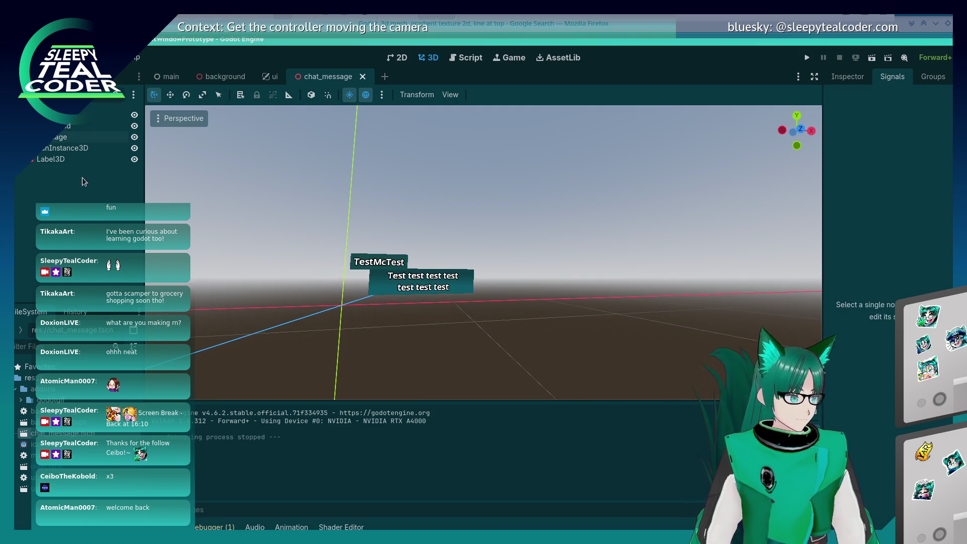
click(103, 115)
click(852, 78)
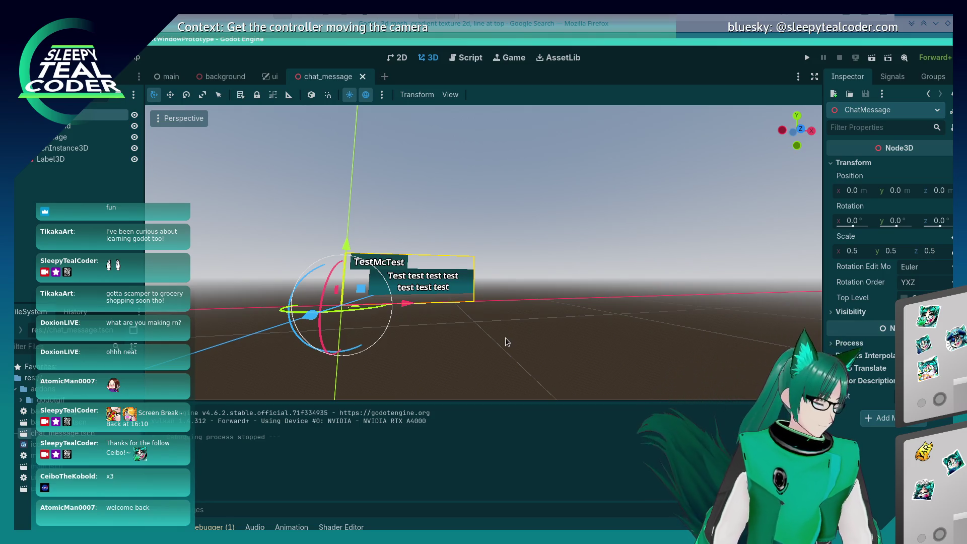
mouse_move(947, 203)
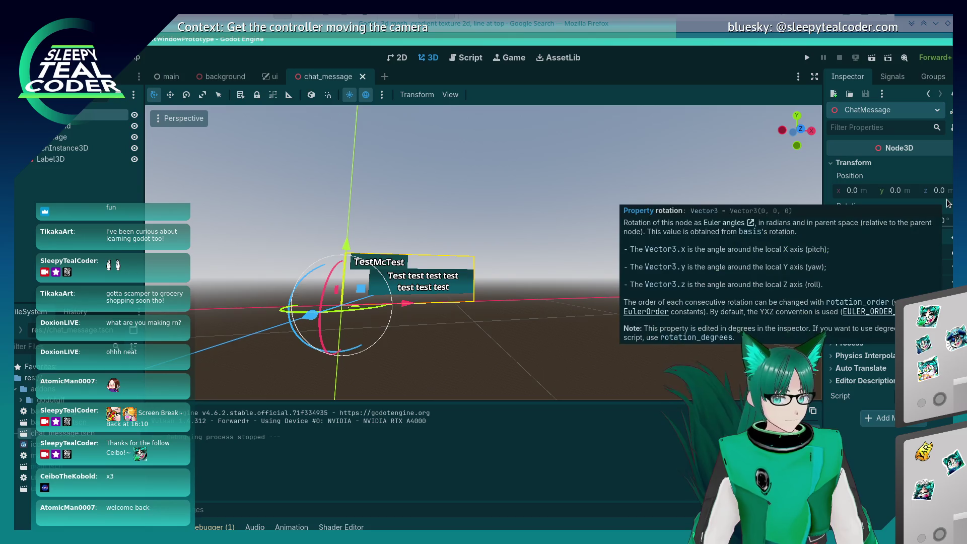
Open the ui scene and bring the Add Message and Clear Messages buttons into view.
click(268, 77)
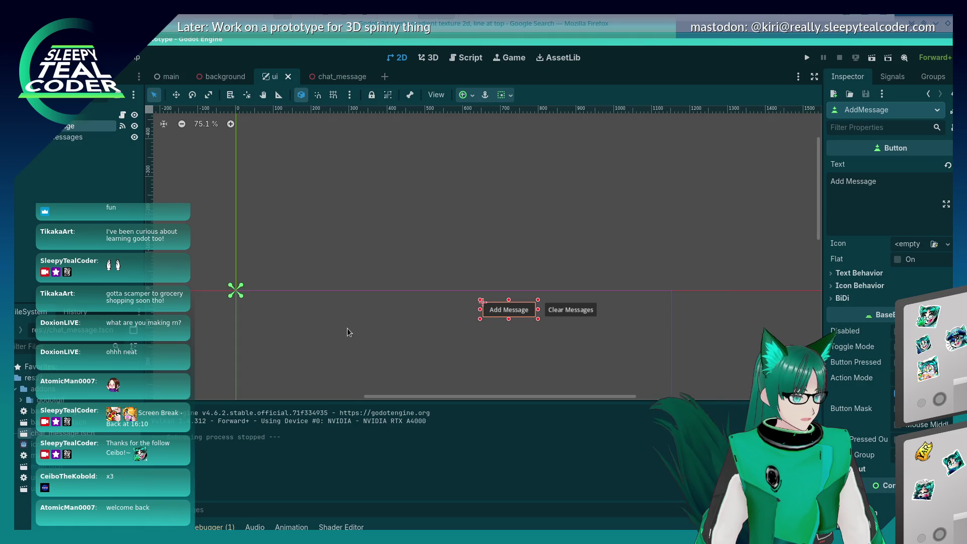
drag(347, 322, 367, 199)
scroll(368, 199, up, 1)
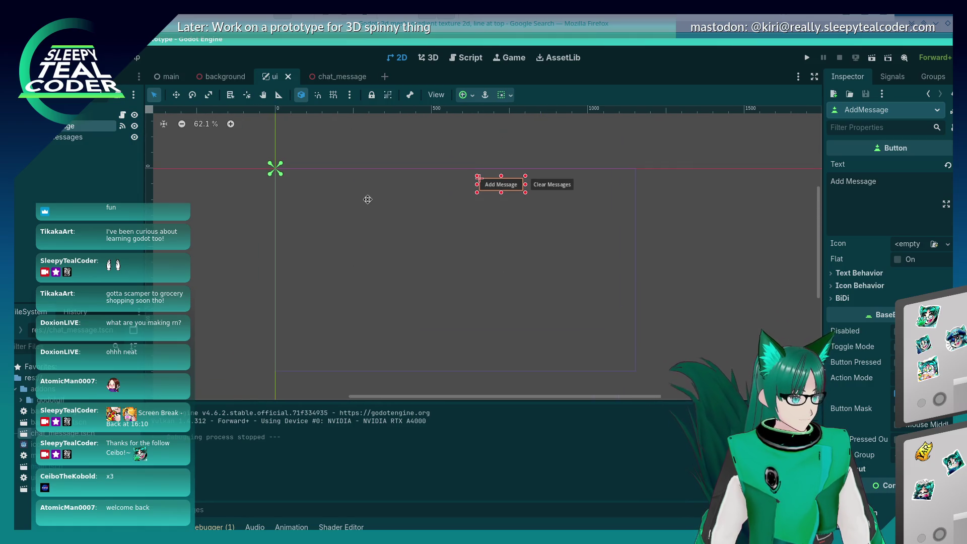
click(372, 220)
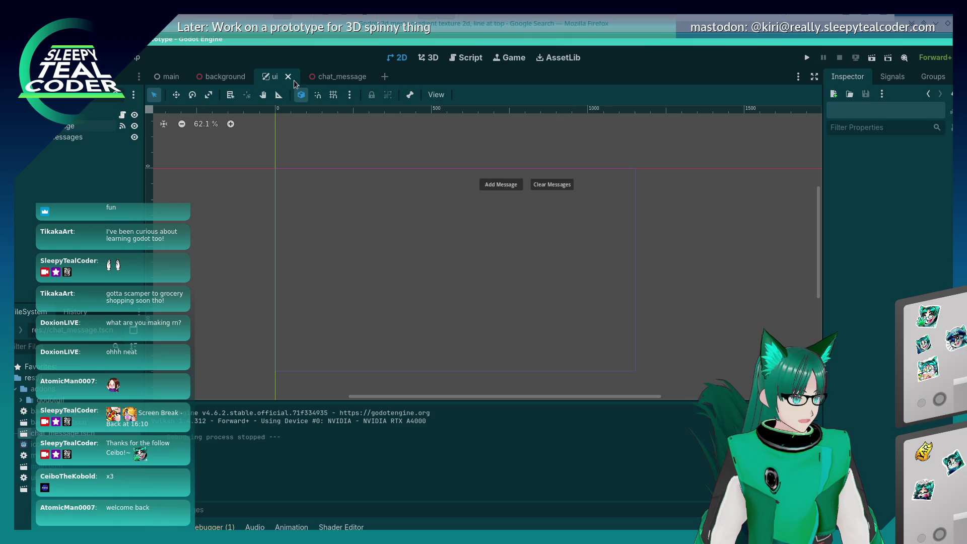
Show the main scene in 3D and inspect the Background node's transform values.
click(178, 77)
click(428, 58)
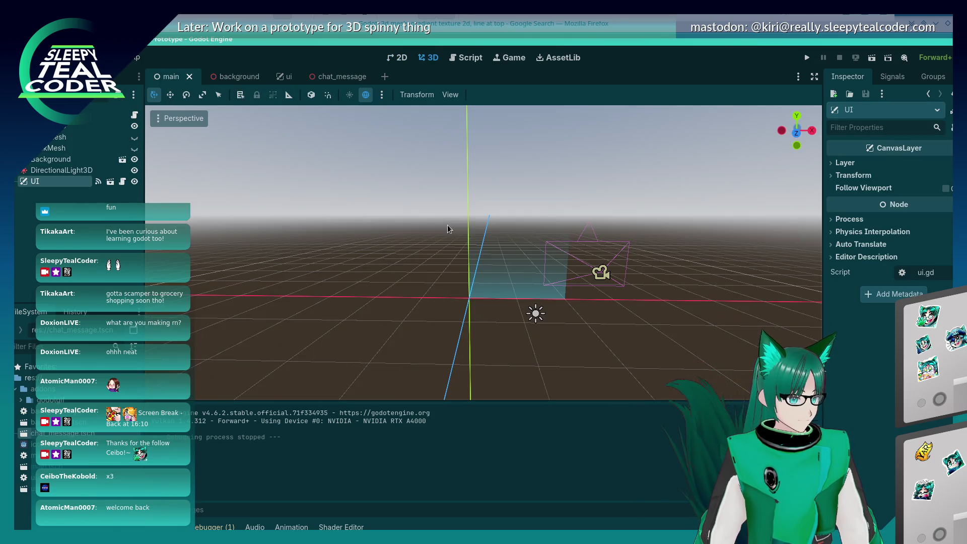
click(515, 286)
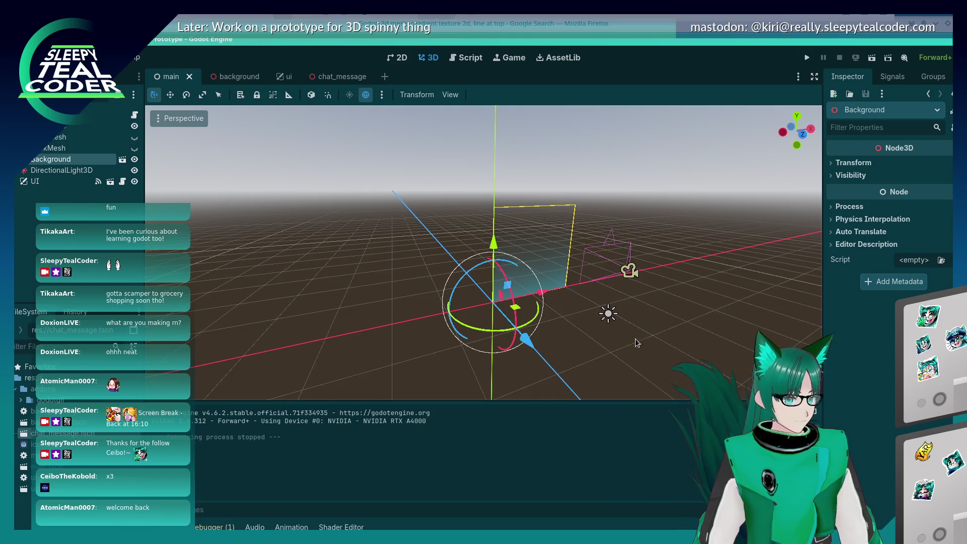
click(831, 163)
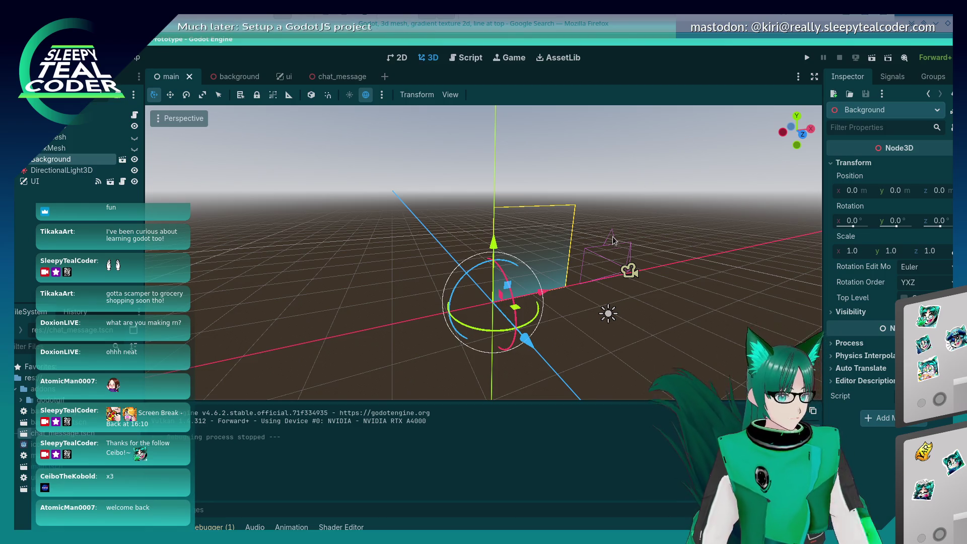
key(alt+Tab)
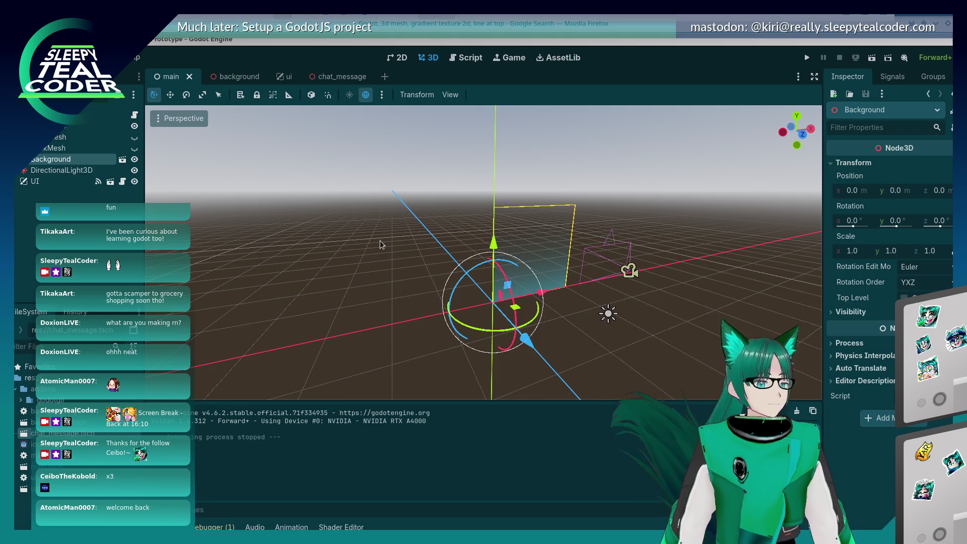
click(383, 257)
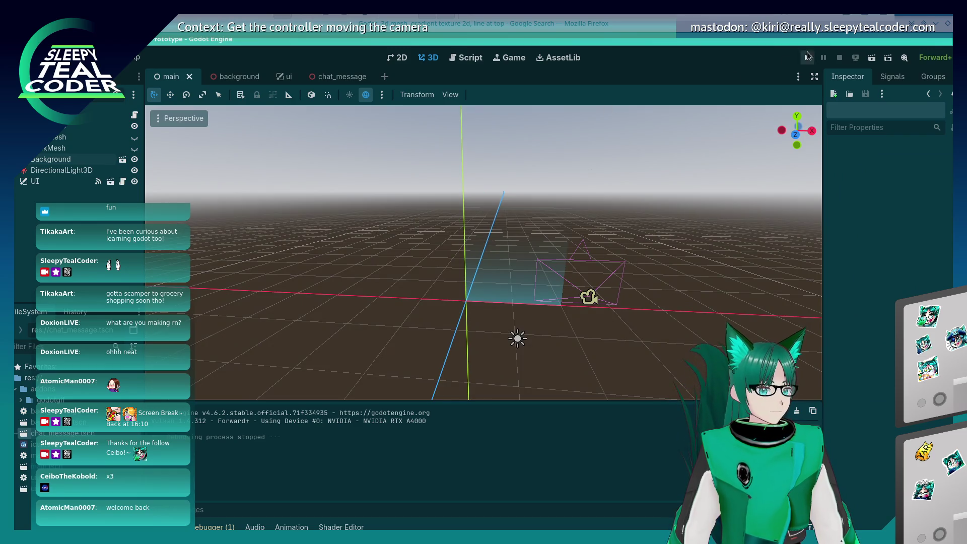
Run the main scene and add five TestMcTest messages.
click(871, 57)
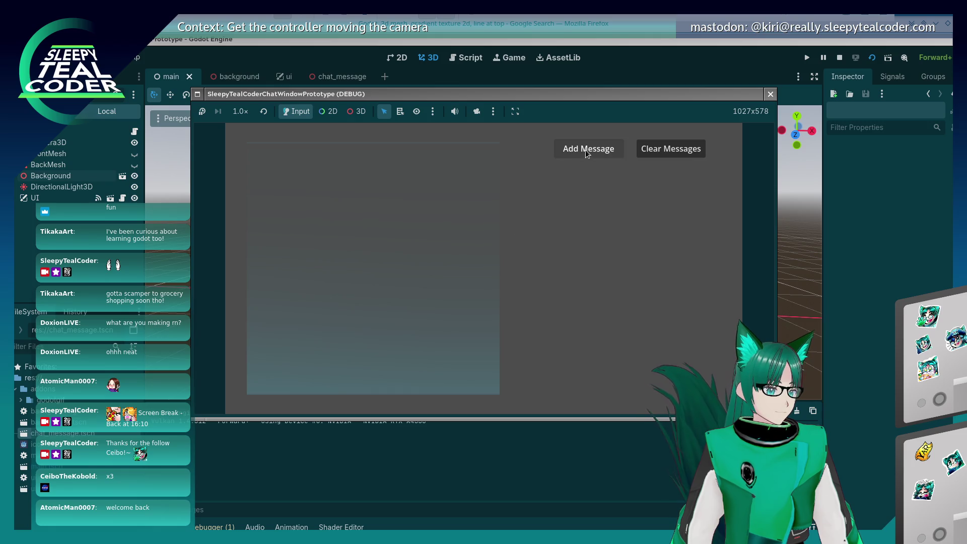
click(604, 148)
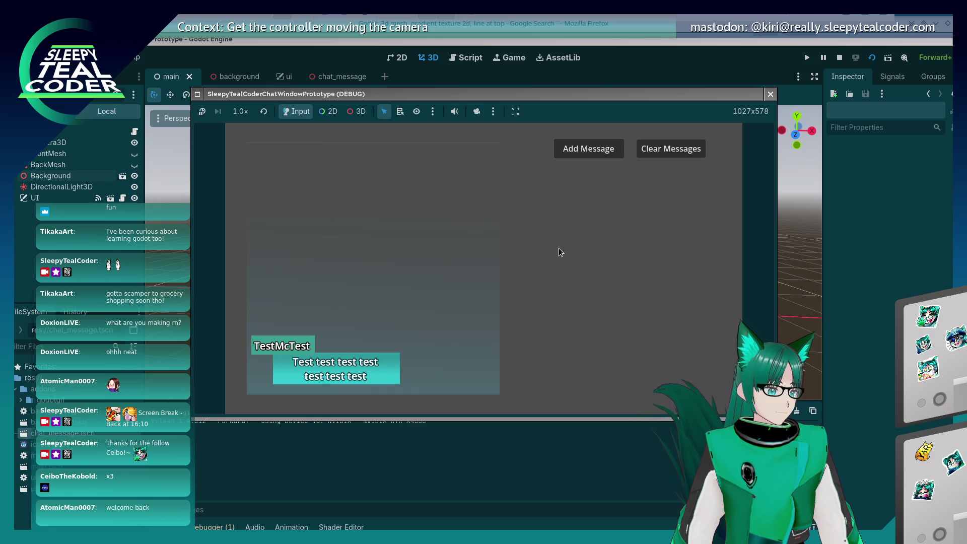
click(596, 147)
click(598, 154)
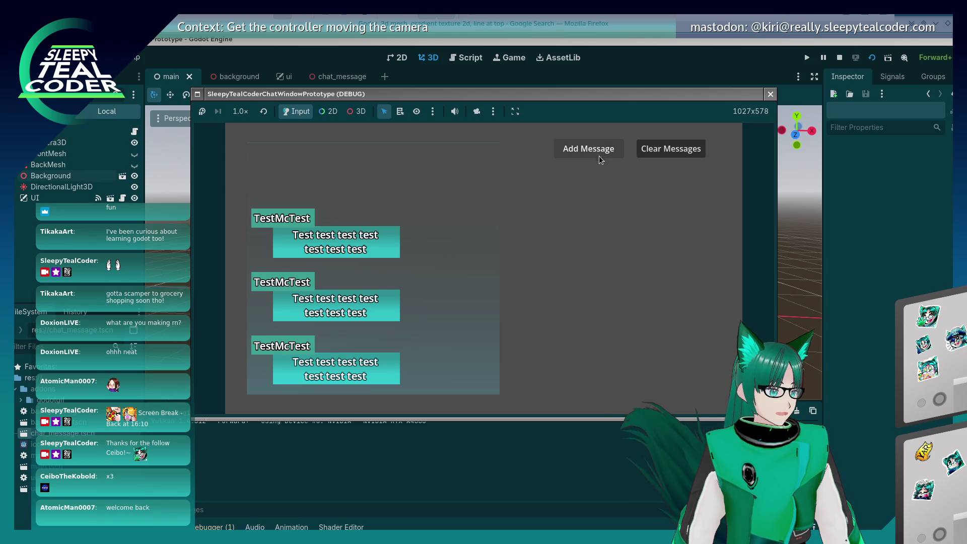
click(597, 154)
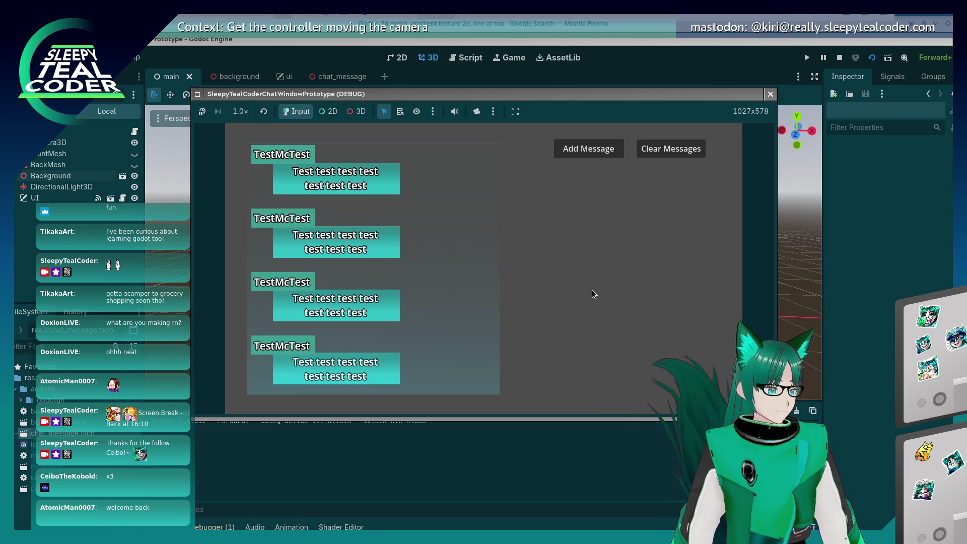
click(599, 154)
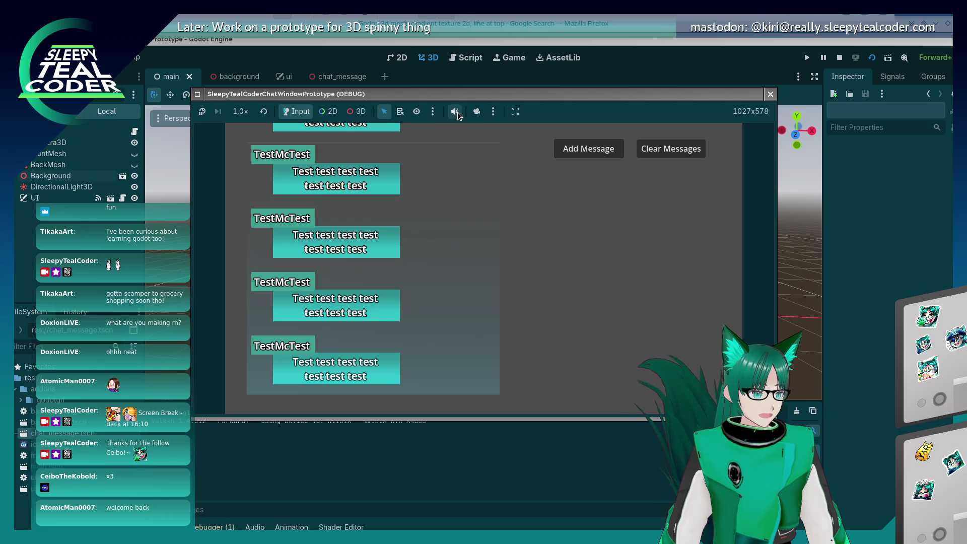
Compare the tilted 3D and flat message views, add more messages, then close the game.
click(357, 112)
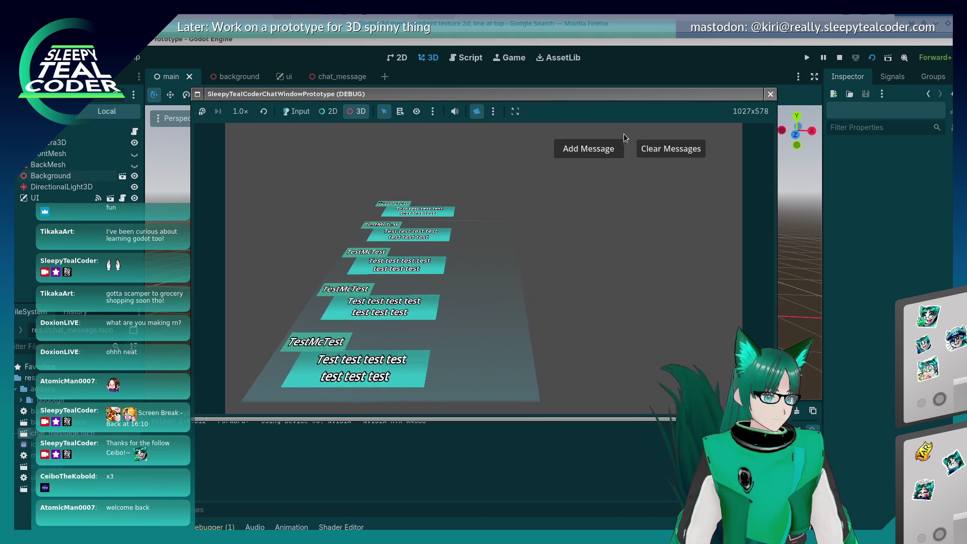
click(323, 114)
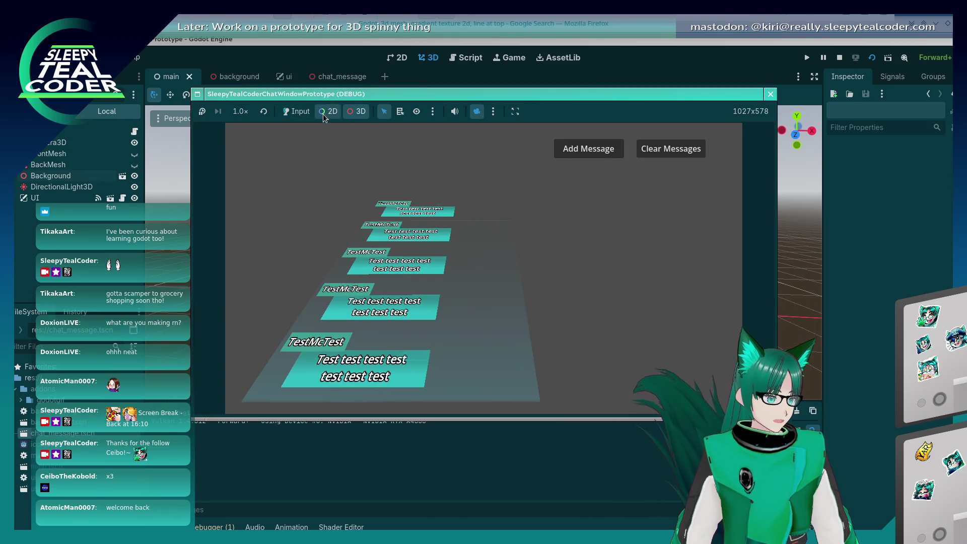
click(584, 147)
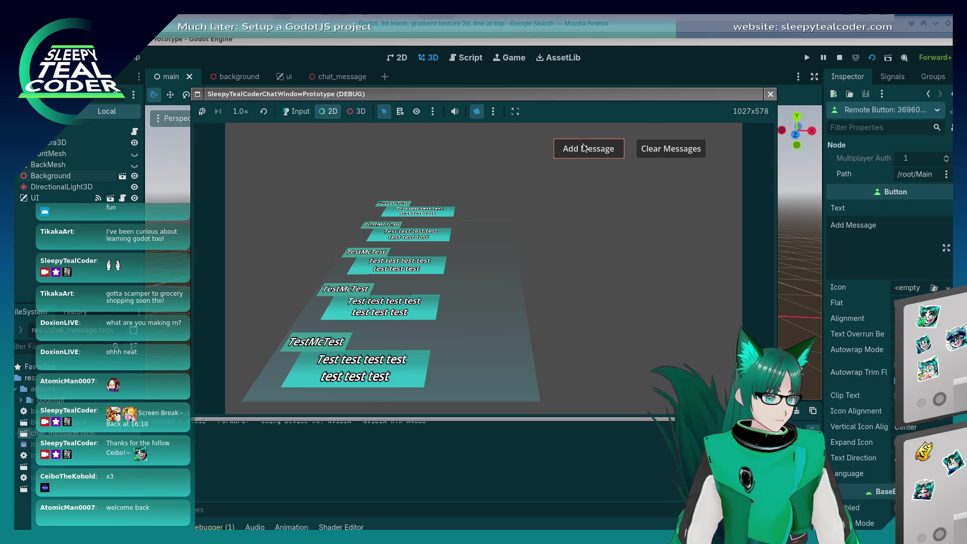
click(478, 111)
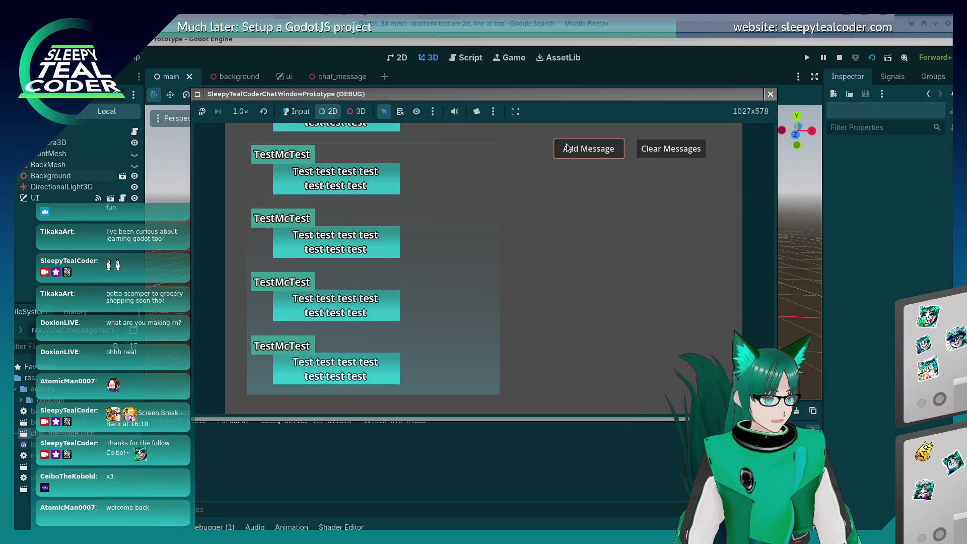
click(296, 113)
click(591, 155)
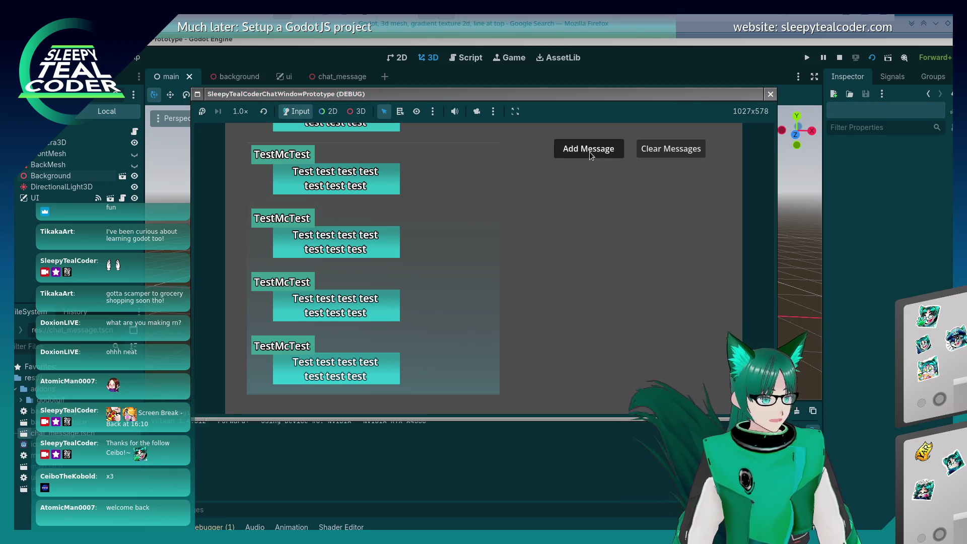
click(476, 111)
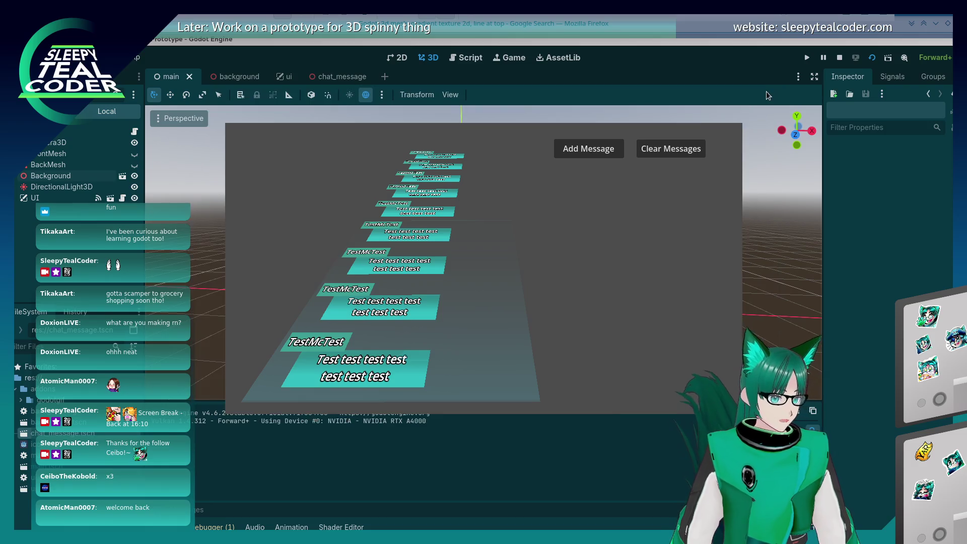
click(769, 94)
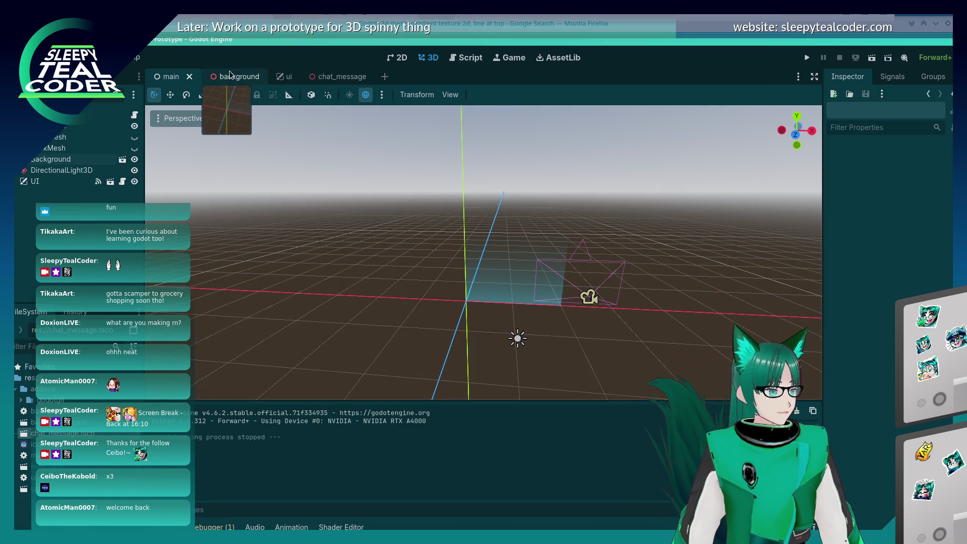
Browse the chat_message, background and main scene tabs and open the ui.gd script.
click(337, 78)
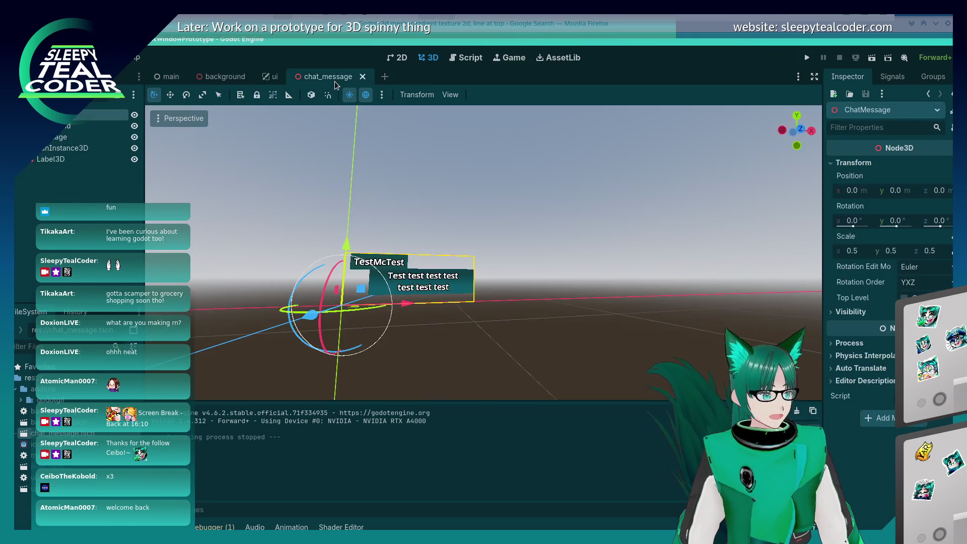
click(242, 78)
click(169, 76)
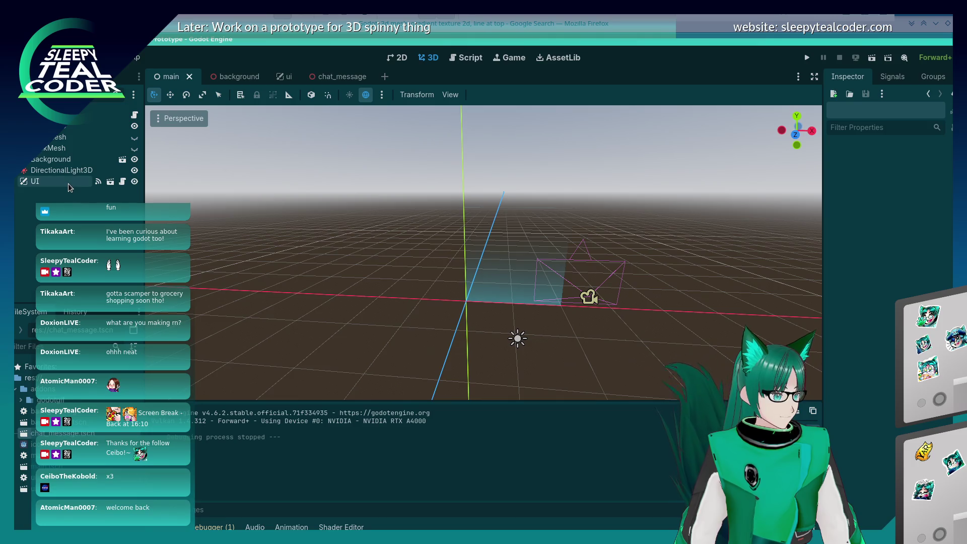
click(96, 115)
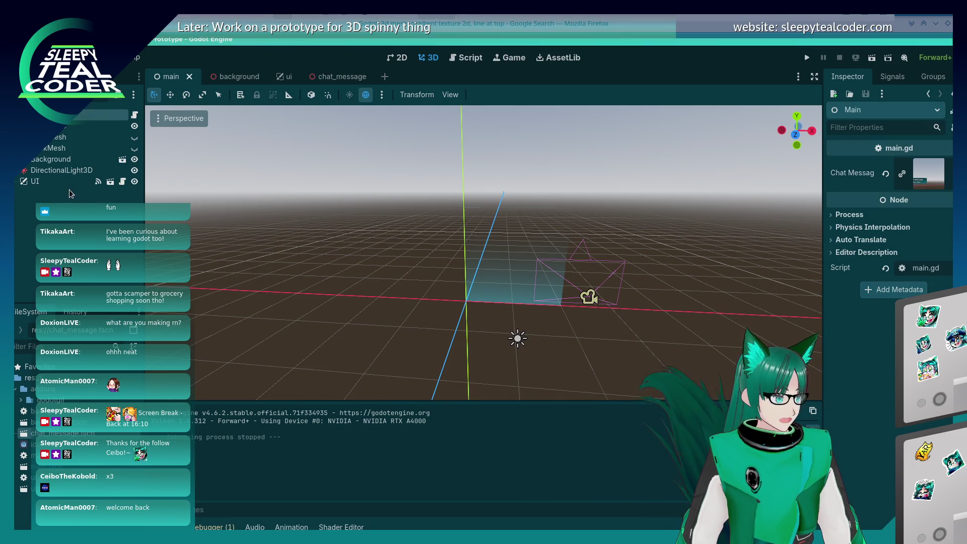
click(123, 181)
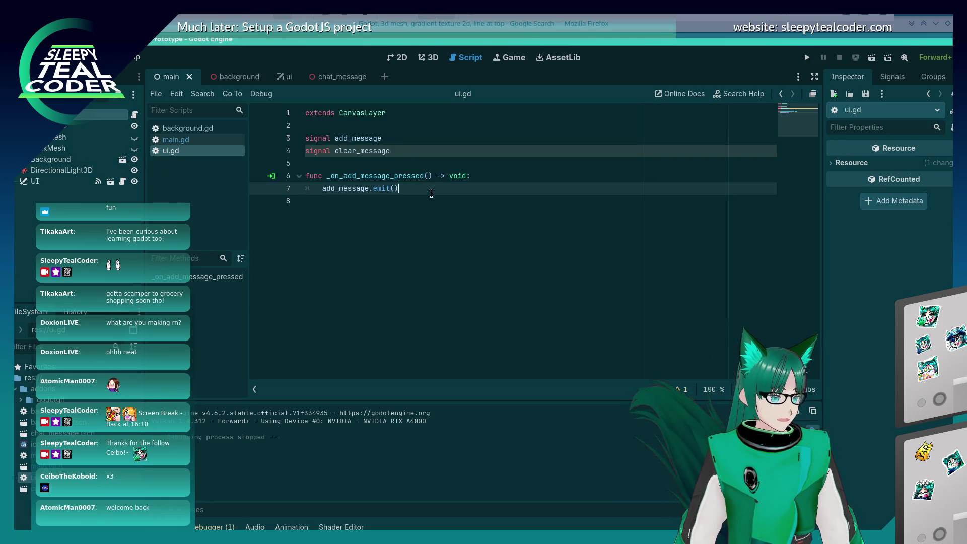
Open the Signals dock, open ui.tscn and select the Clear Messages button.
click(399, 58)
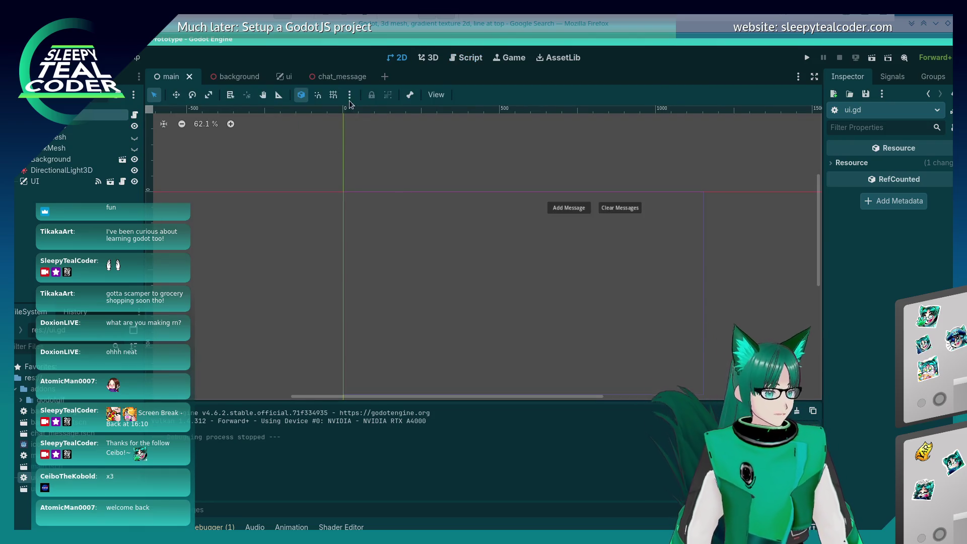
click(892, 76)
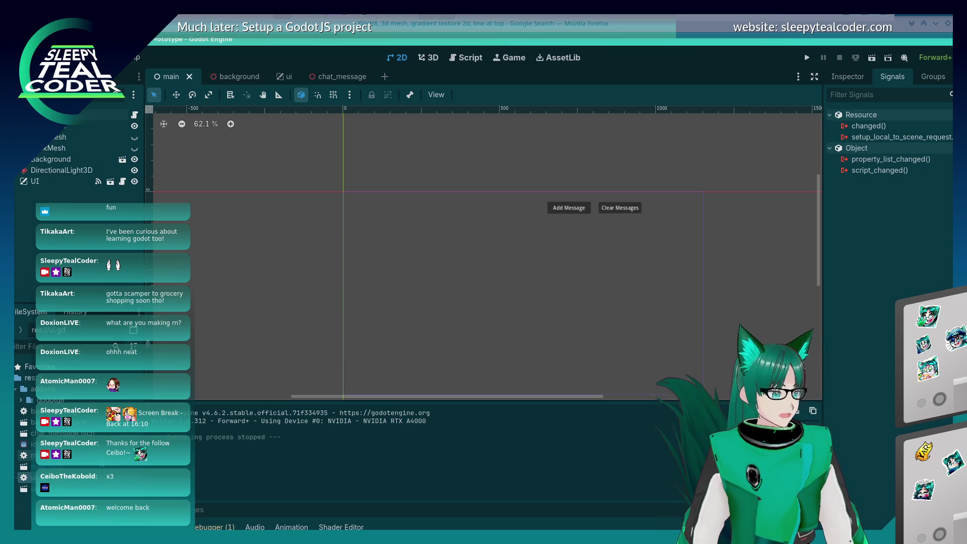
double_click(28, 489)
click(554, 184)
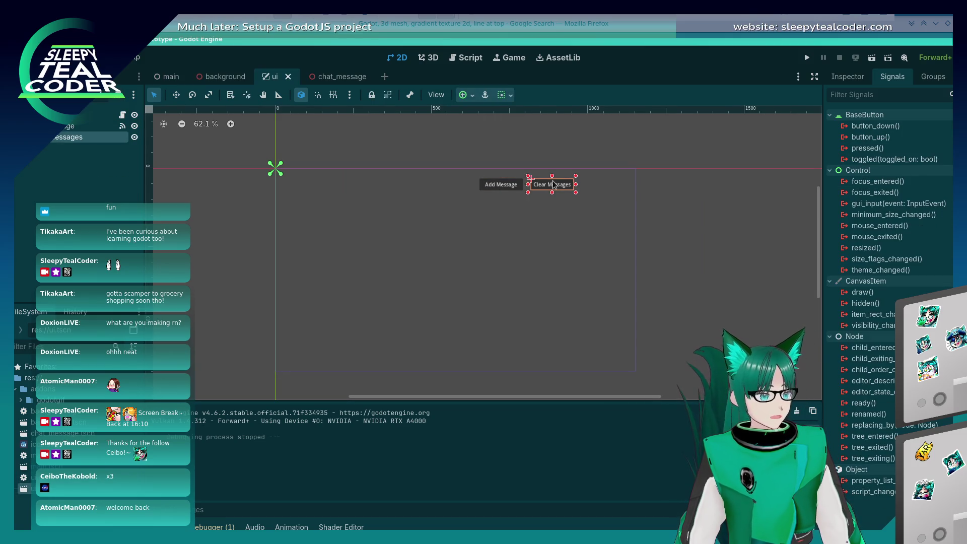
Connect Clear Messages' pressed signal to ui.gd and write clear_message.emit() in the handler.
double_click(875, 148)
click(526, 400)
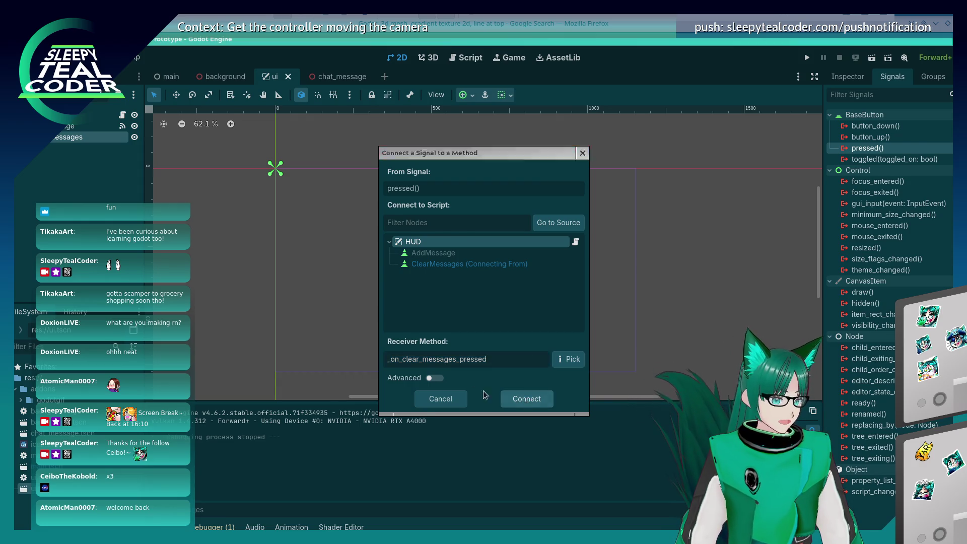
click(504, 221)
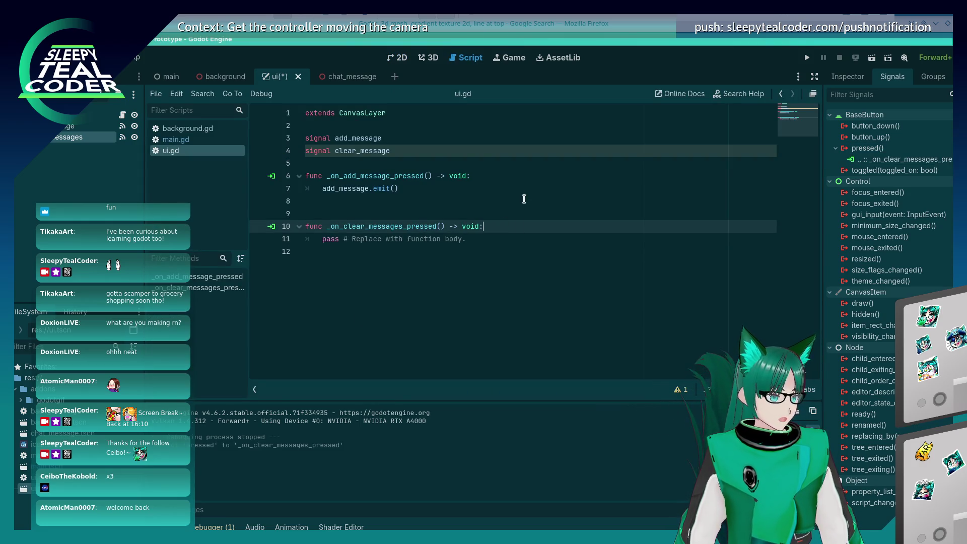
key(Return)
key(BackSpace)
text(lear_me)
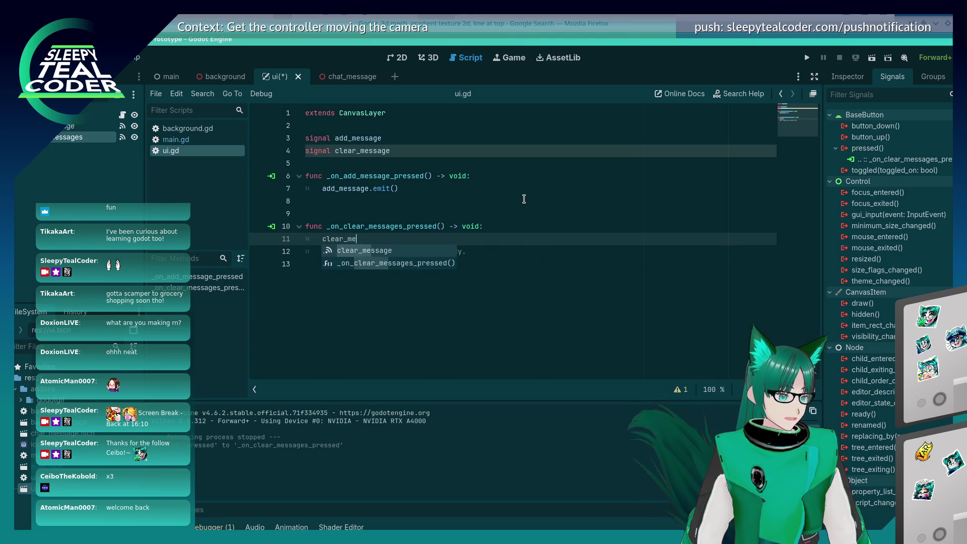
text(ssage.emit())
key(Down)
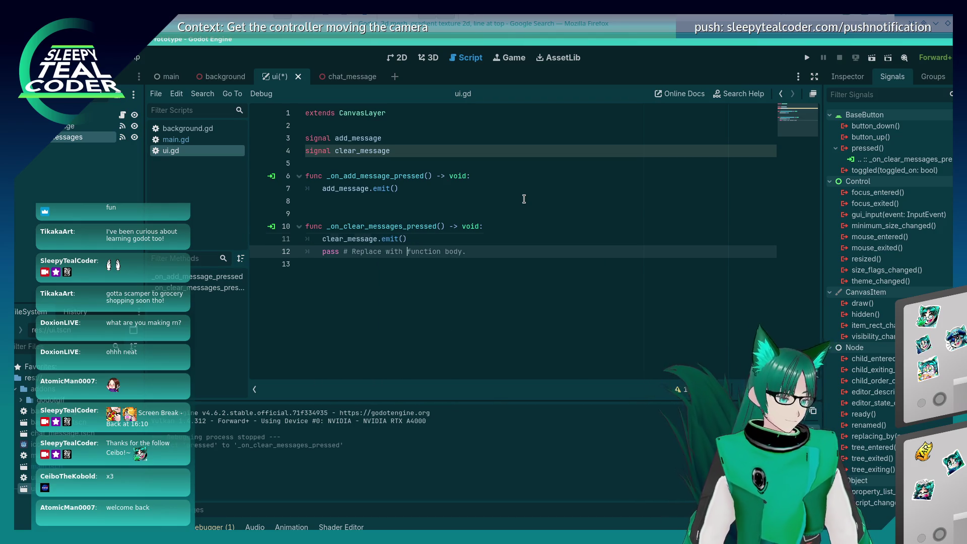
Delete the placeholder pass line, save ui.gd, and return to the main scene.
key(shift+Home)
key(shift+Home)
key(End)
key(shift+Home)
key(shift+Home)
key(BackSpace)
key(BackSpace)
key(ctrl+s)
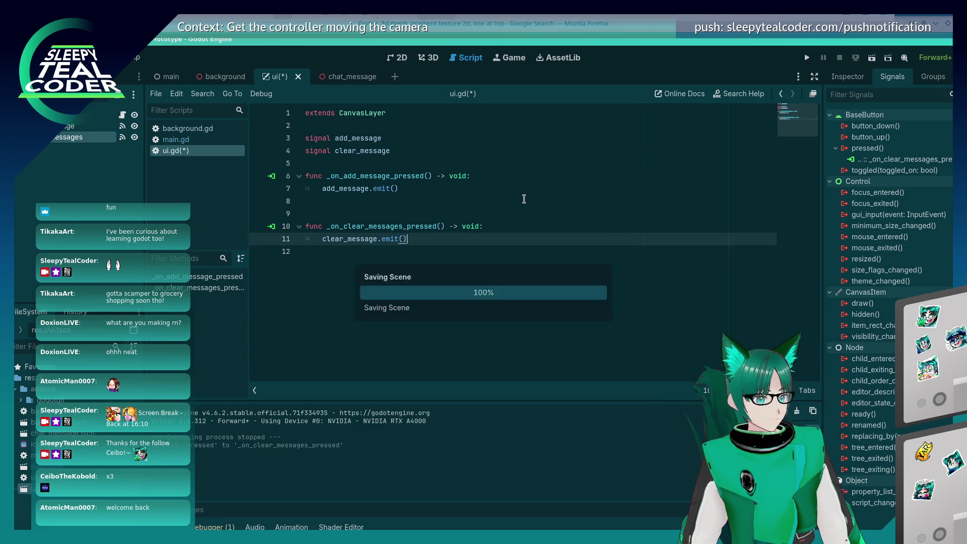
click(427, 294)
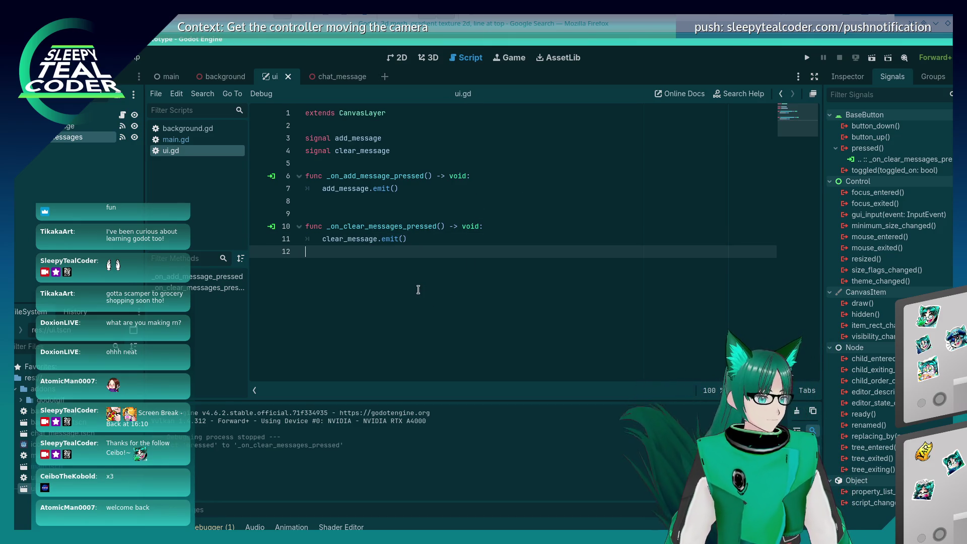
key(ctrl+shift+Tab)
key(ctrl+shift+Tab)
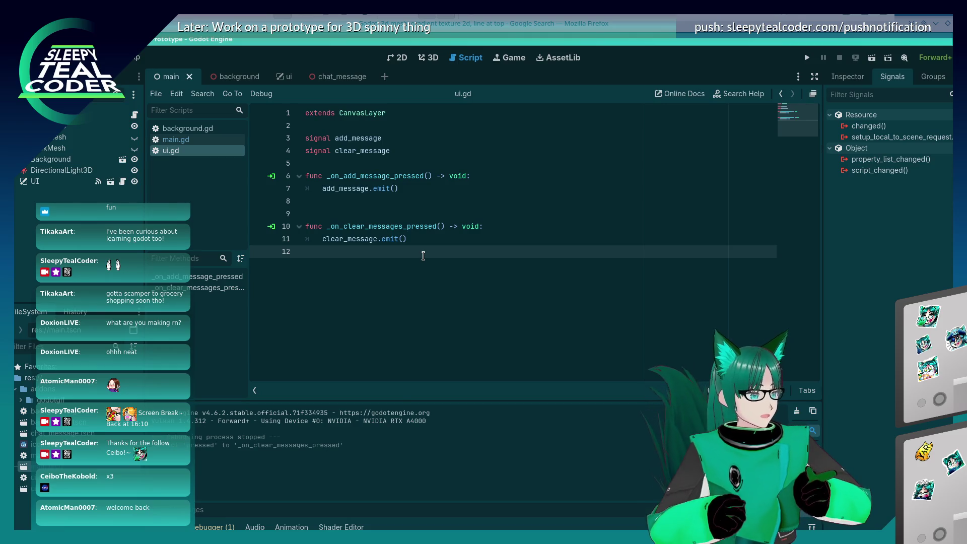
Connect the UI node's clear_message signal to a new method in main.gd.
click(45, 181)
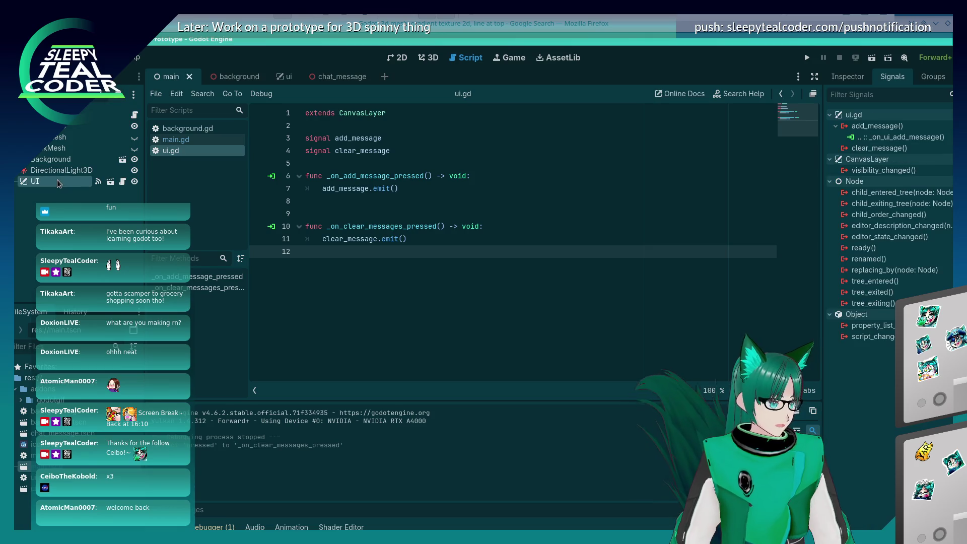
double_click(860, 151)
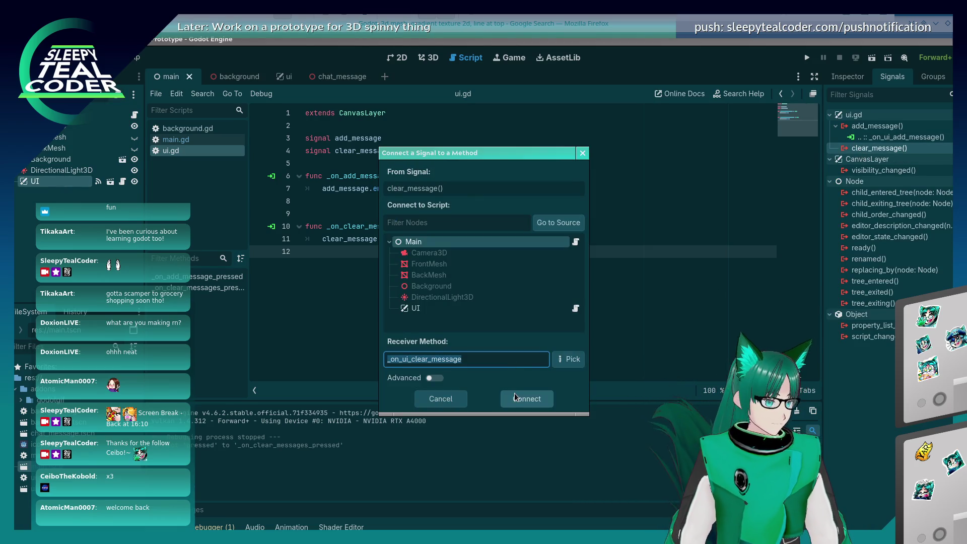
click(526, 400)
Remove the pass line from _on_ui_clear_message and tidy the surrounding blank lines.
key(shift+Home)
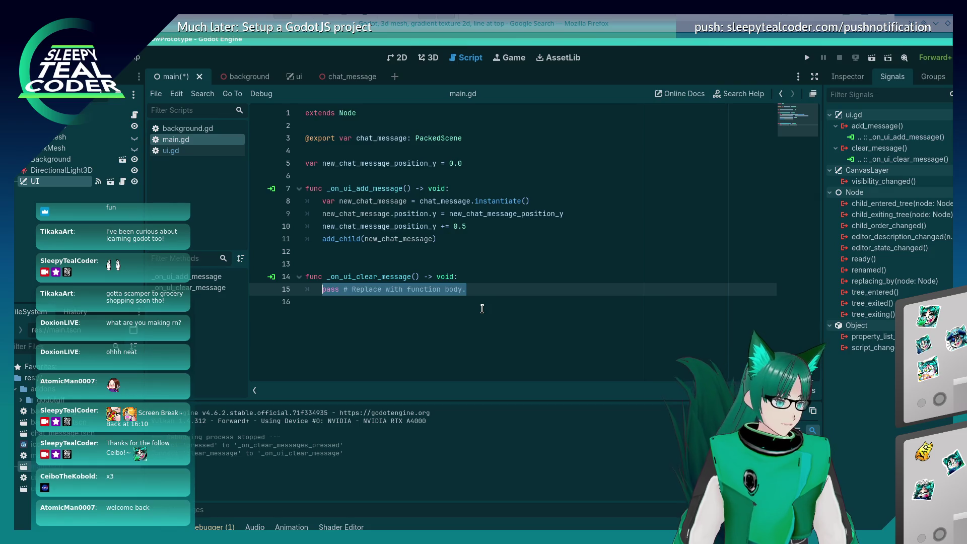
key(BackSpace)
key(Up)
key(Up)
key(Up)
key(Up)
key(End)
key(Return)
key(Return)
key(Return)
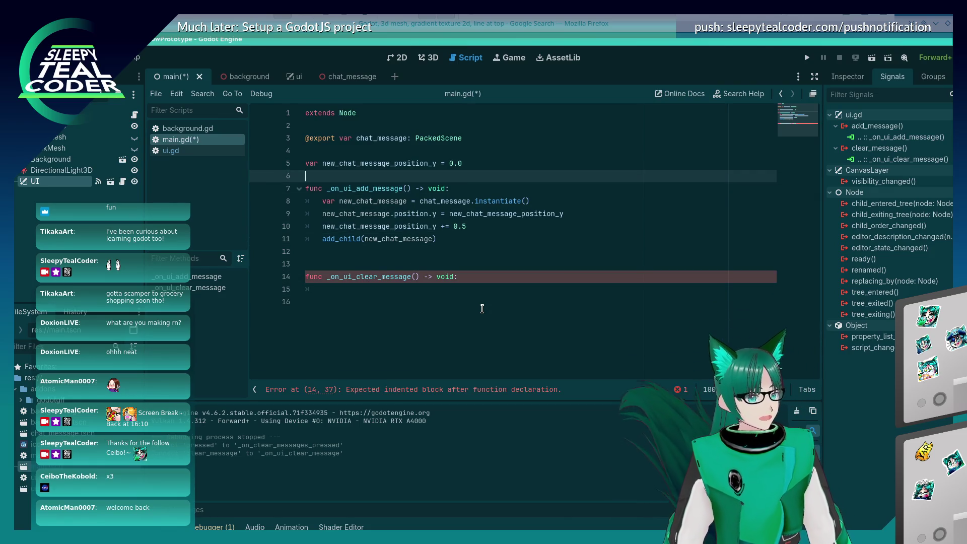
key(BackSpace)
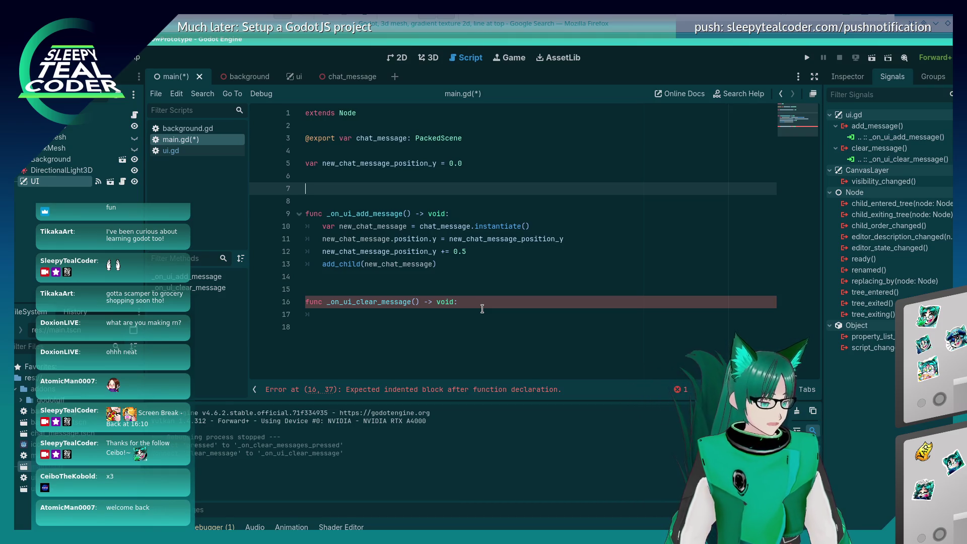
key(alt+Tab)
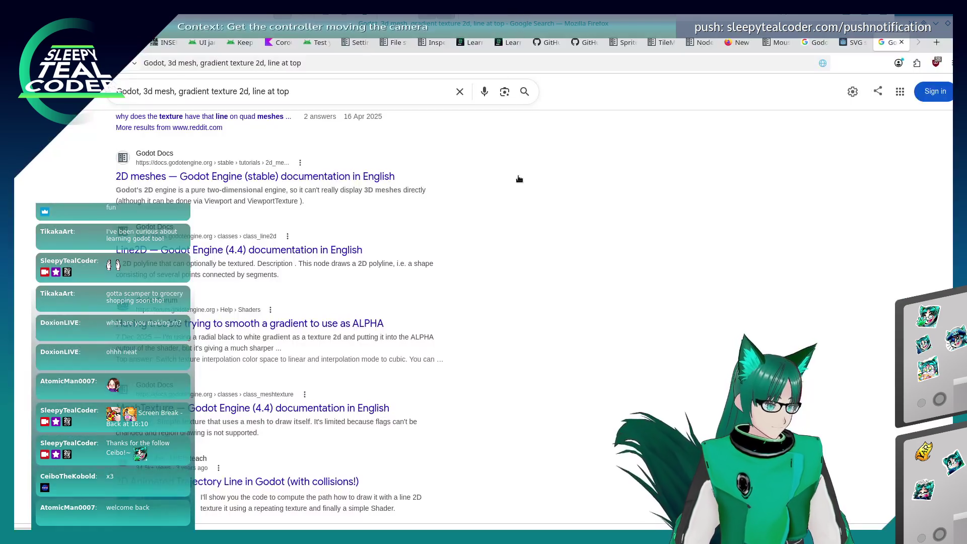
Open the 'Setting up the game area' page in the Godot docs.
scroll(521, 195, up, 8)
click(357, 43)
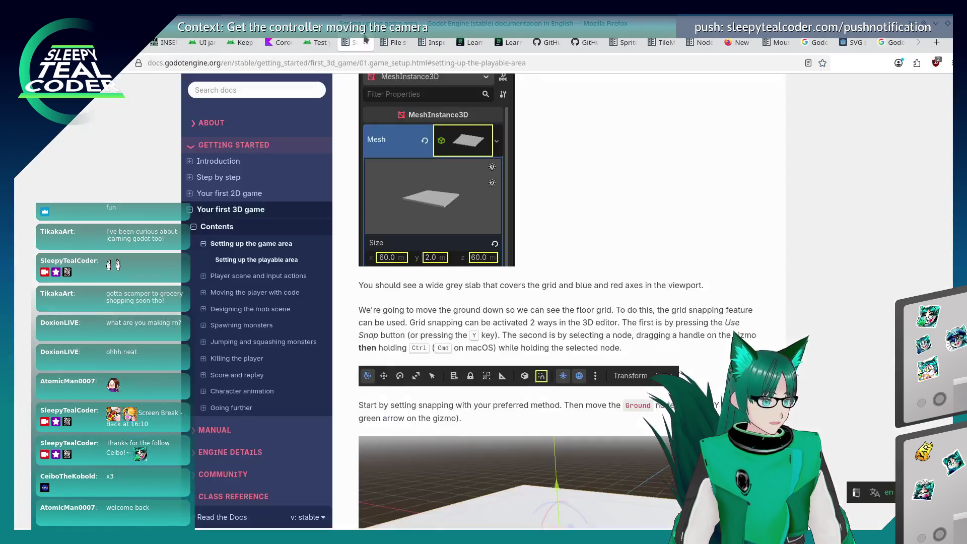
scroll(149, 258, down, 4)
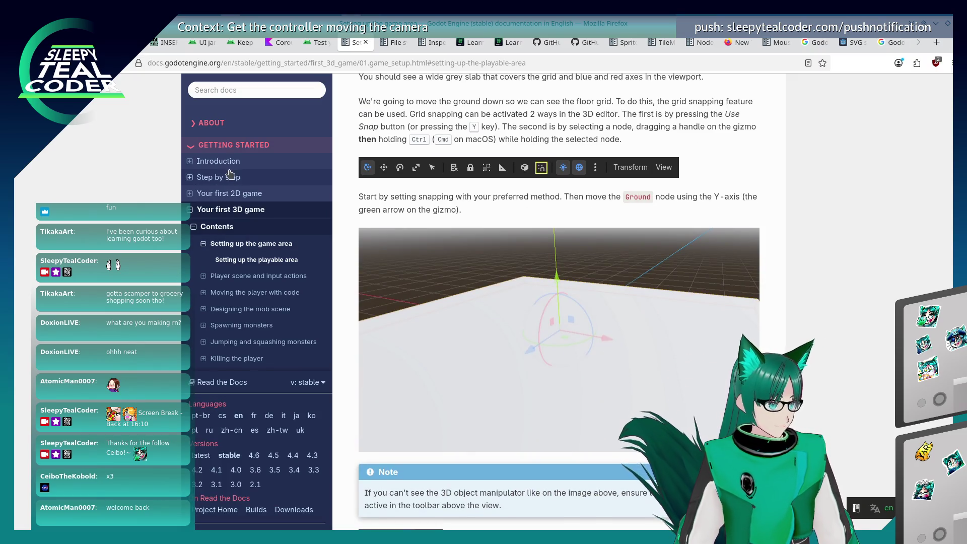
Collapse Getting Started and expand Manual in the docs sidebar, then open docs search.
click(221, 150)
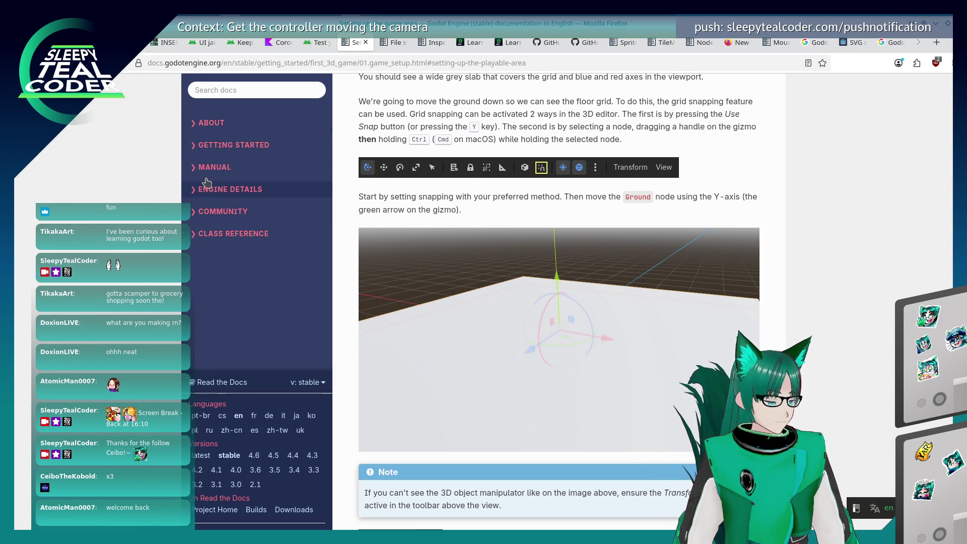
click(214, 168)
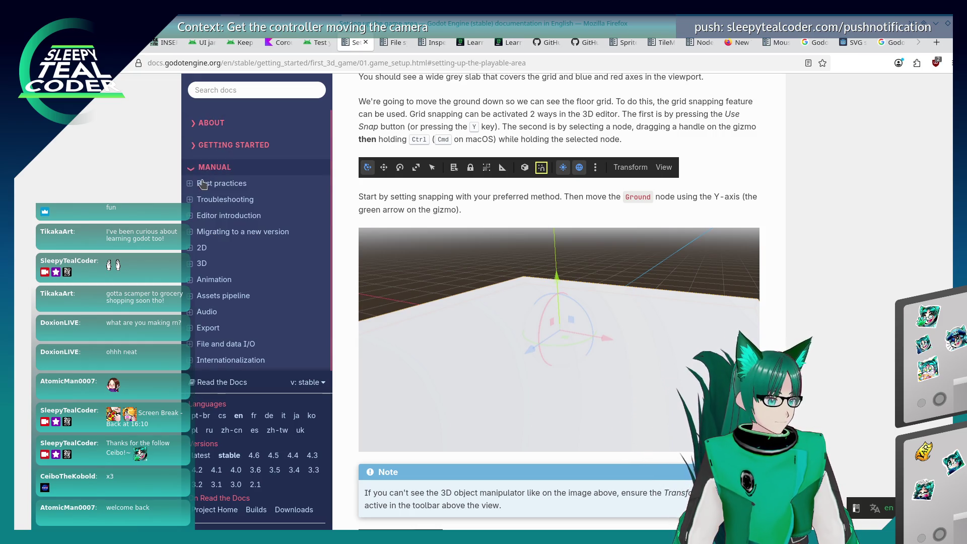
click(258, 383)
scroll(207, 350, down, 2)
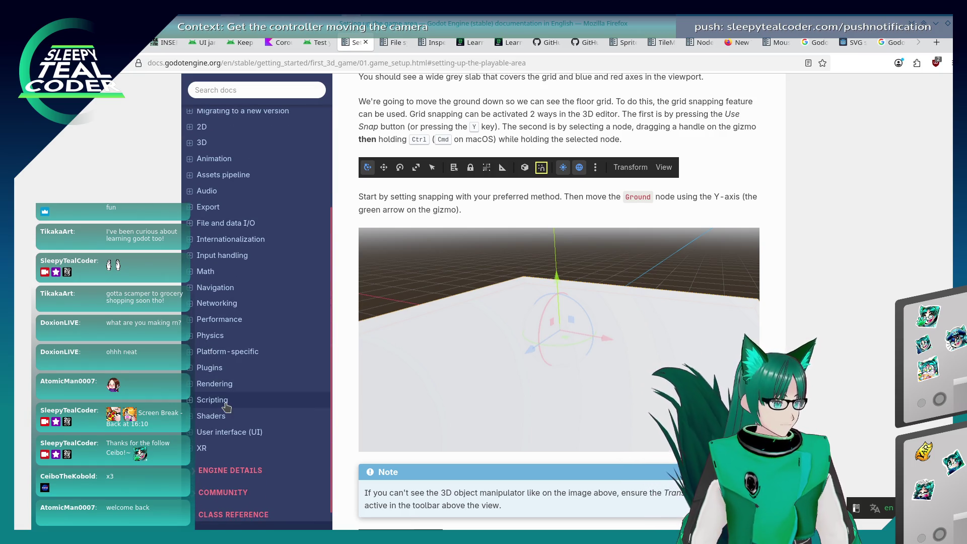
scroll(226, 407, up, 2)
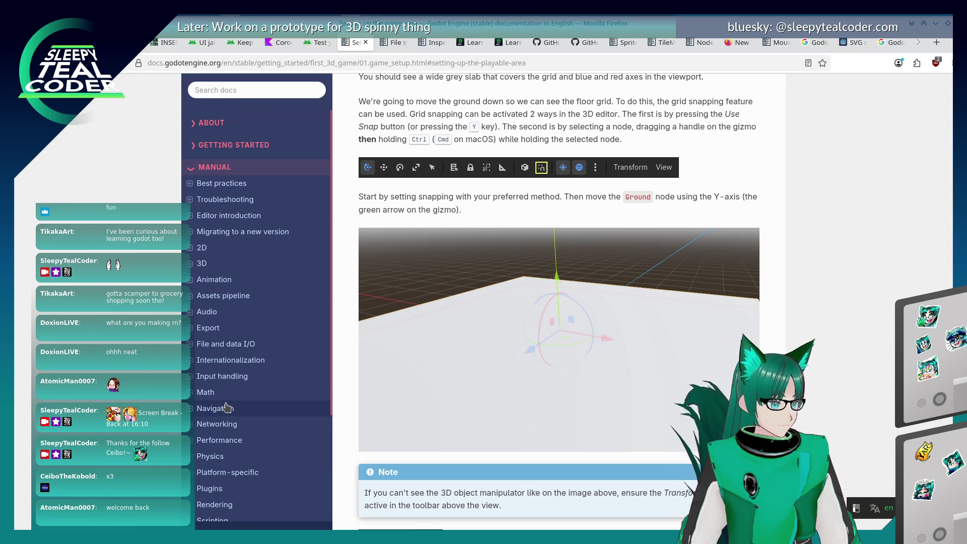
scroll(226, 406, down, 4)
scroll(230, 161, up, 4)
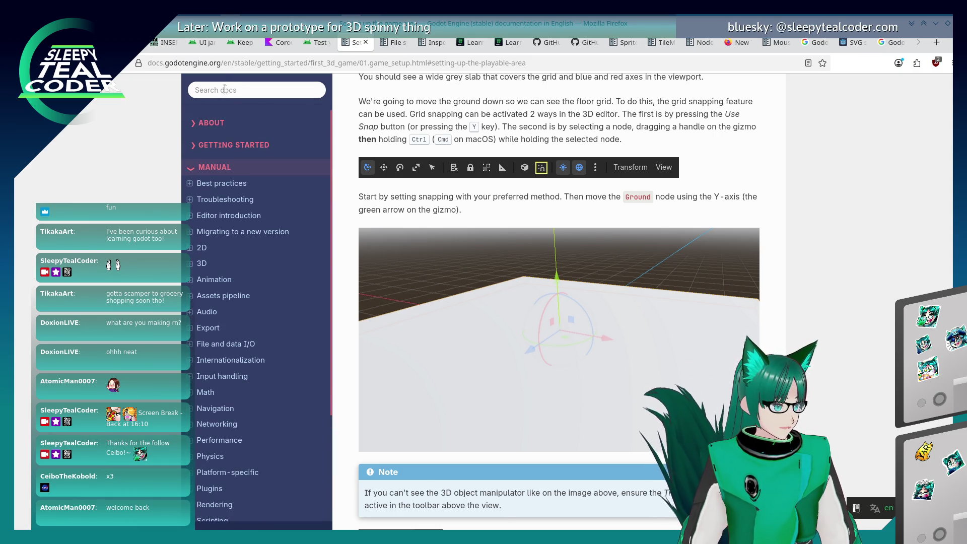
click(222, 93)
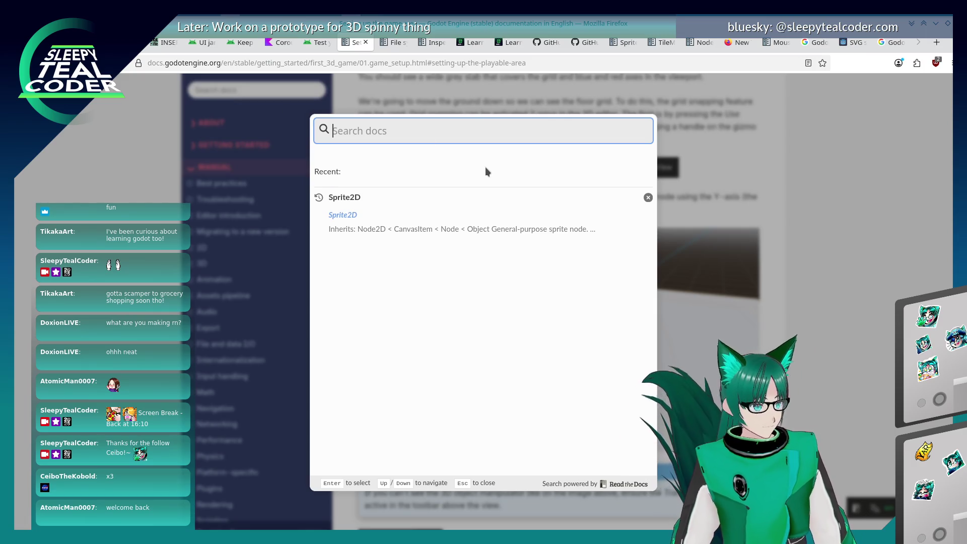
Search the docs for 'list' and scroll through the results.
text(list)
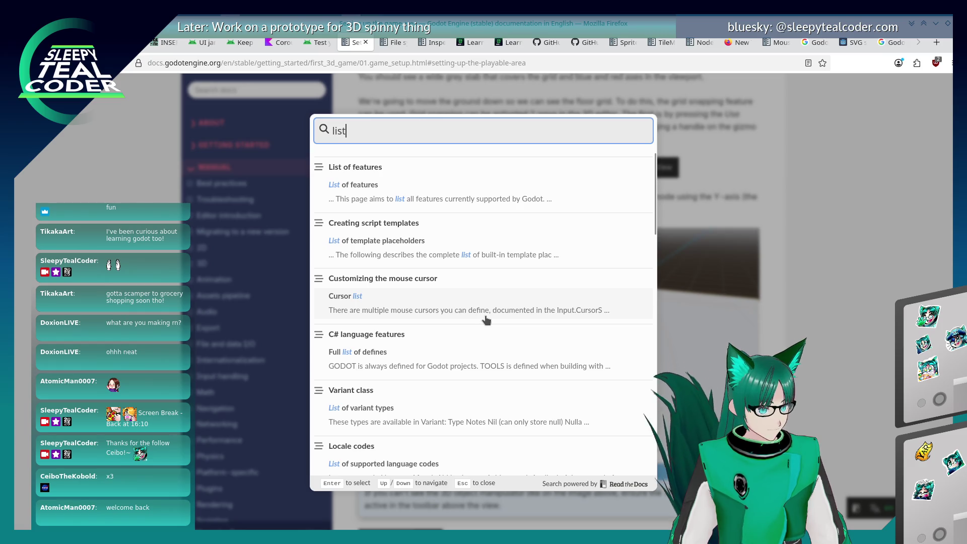
scroll(423, 342, down, 2)
scroll(425, 386, down, 8)
scroll(423, 302, down, 10)
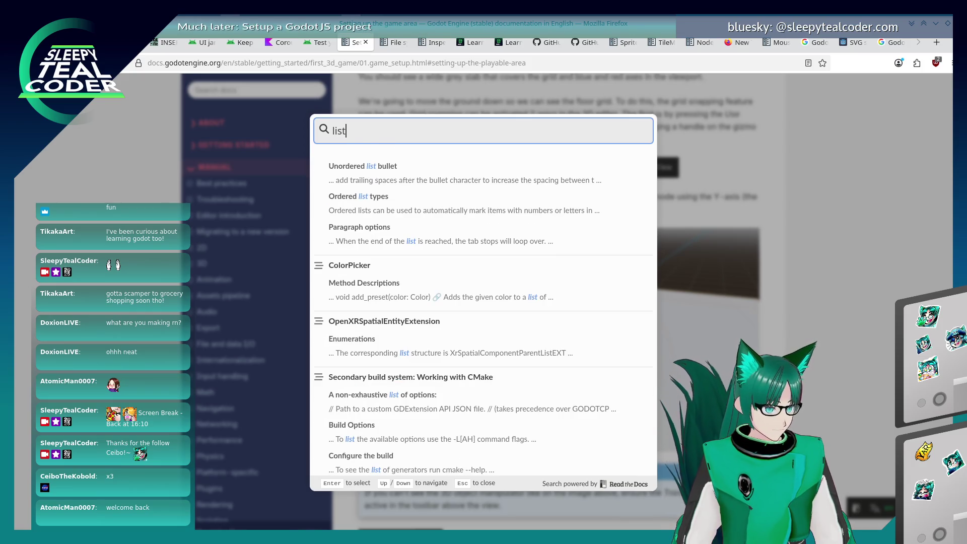
Extend the search to 'list gdscript', fixing the typo, and browse the results.
text( gdcript)
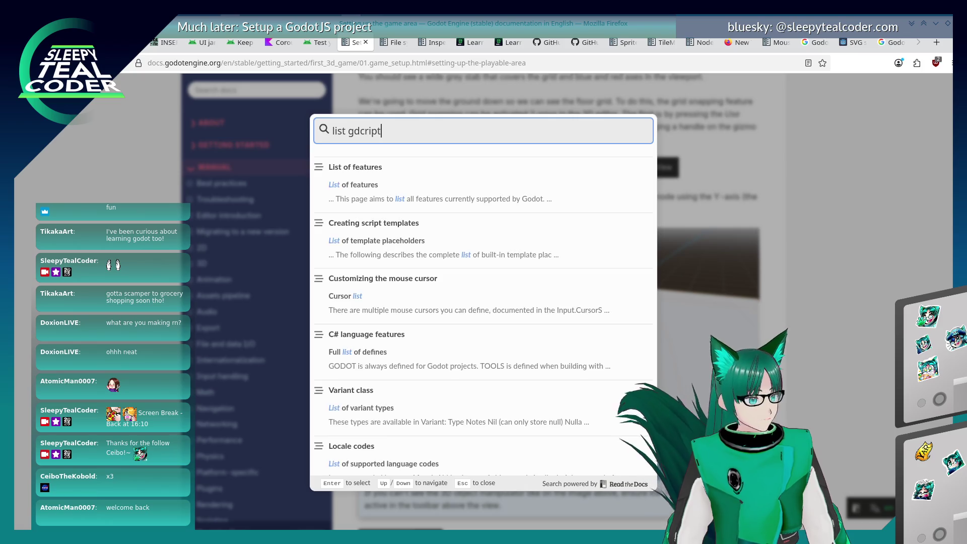
key(Left)
text(s)
key(BackSpace)
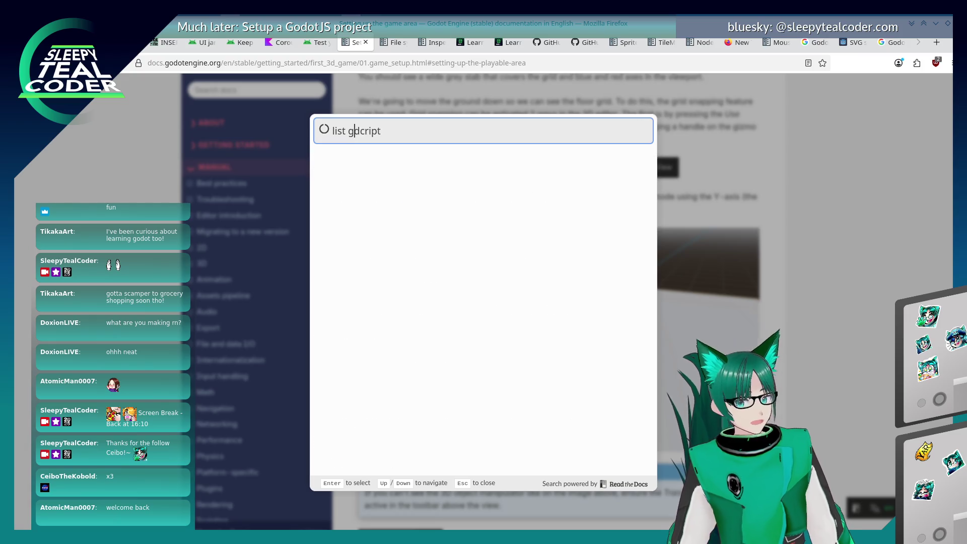
key(Right)
text(s)
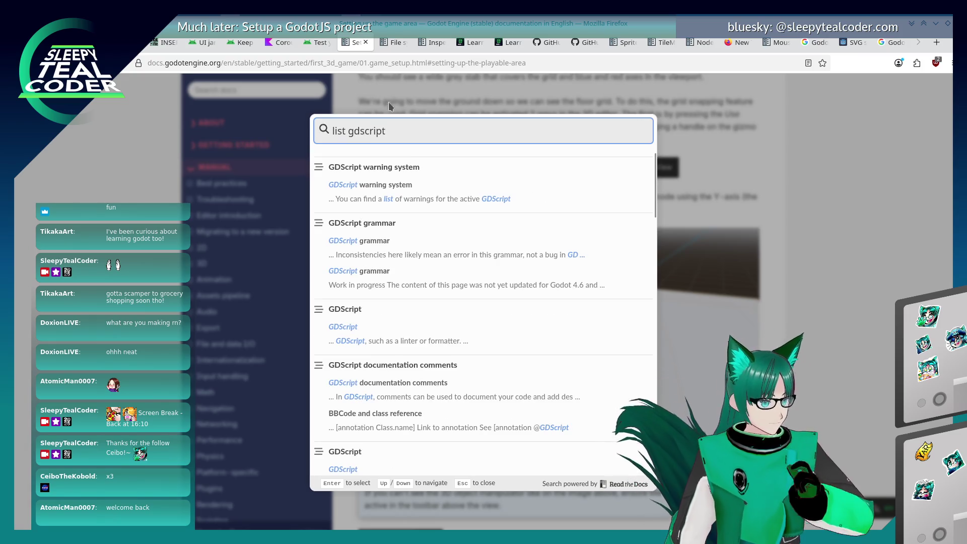
scroll(410, 331, down, 4)
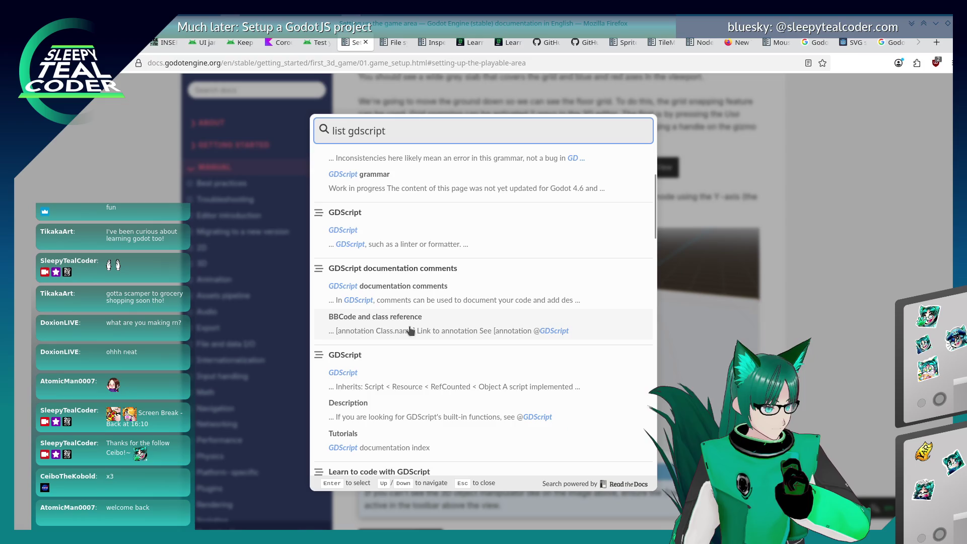
scroll(410, 331, down, 12)
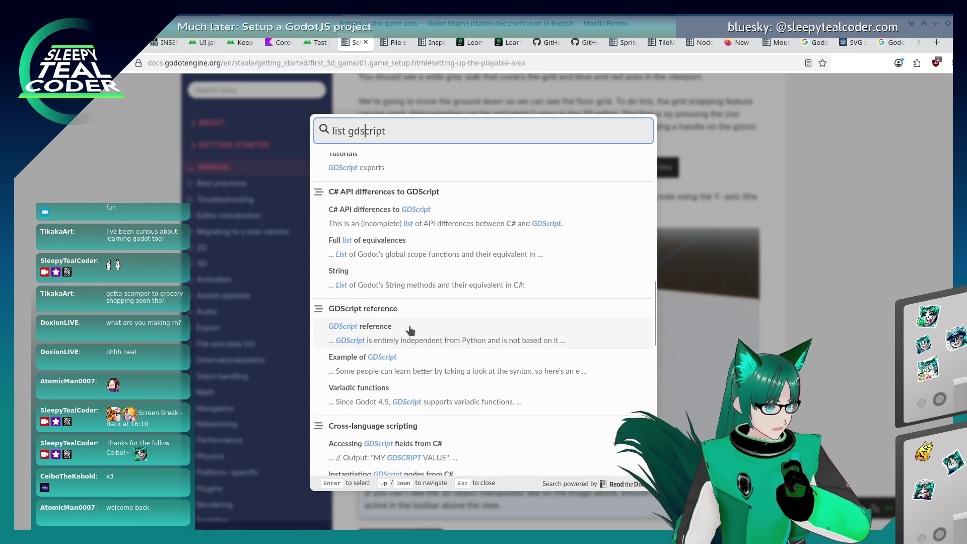
scroll(410, 331, up, 1)
scroll(409, 331, up, 5)
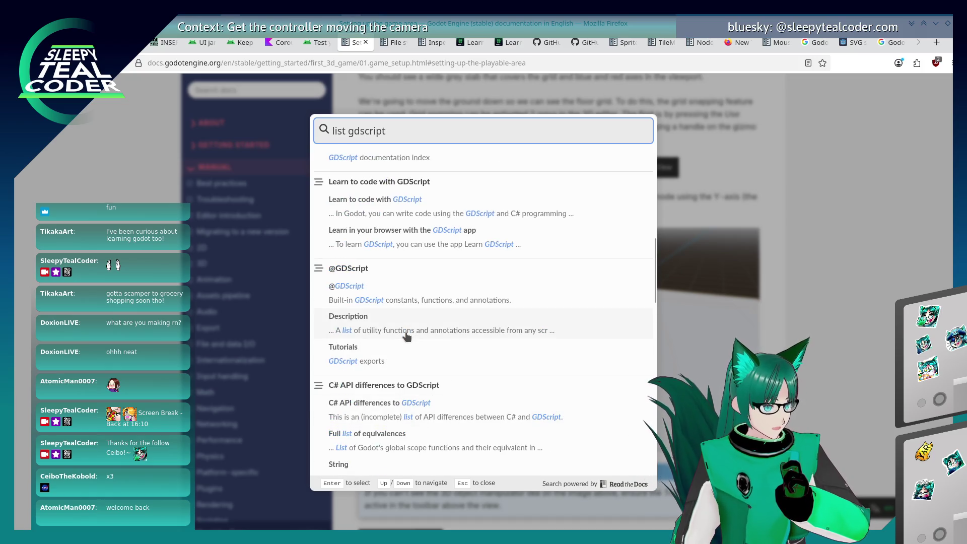
From the Learn to code with GDScript page, open the Learn GDScript From Zero app in a new tab.
click(363, 205)
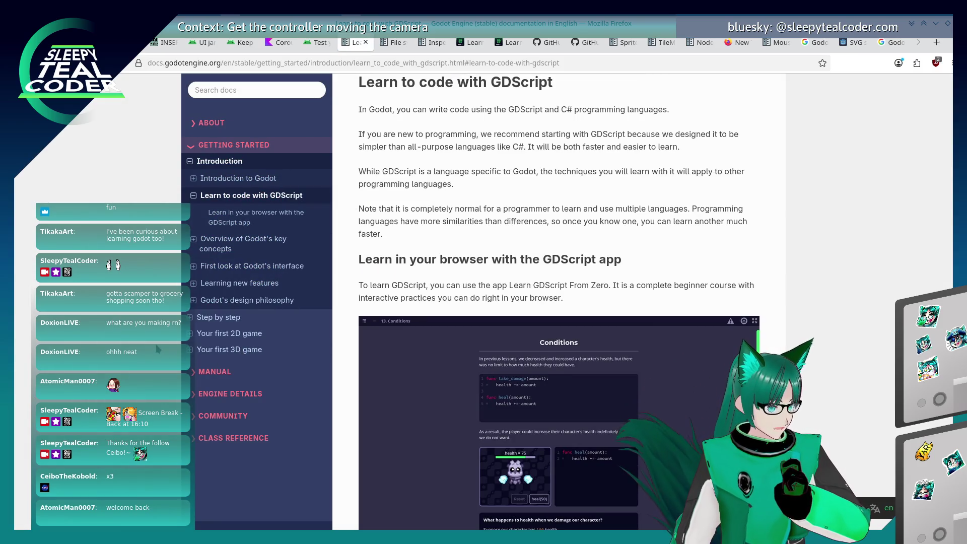
scroll(176, 315, down, 3)
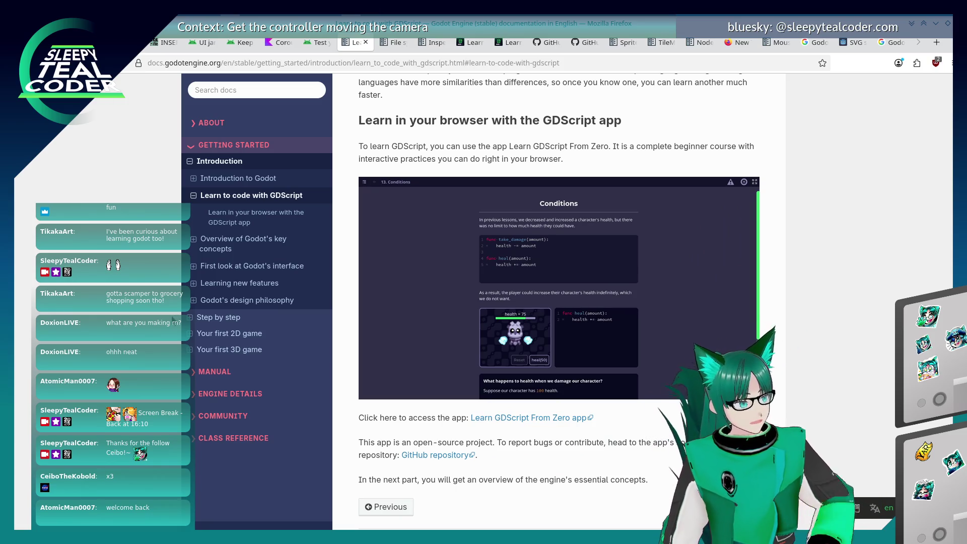
right_click(543, 416)
click(582, 243)
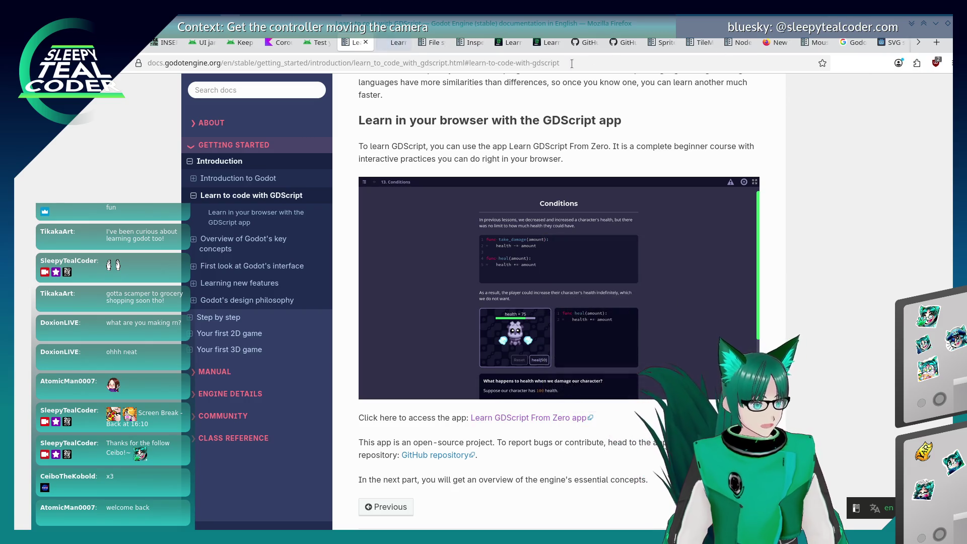
click(396, 43)
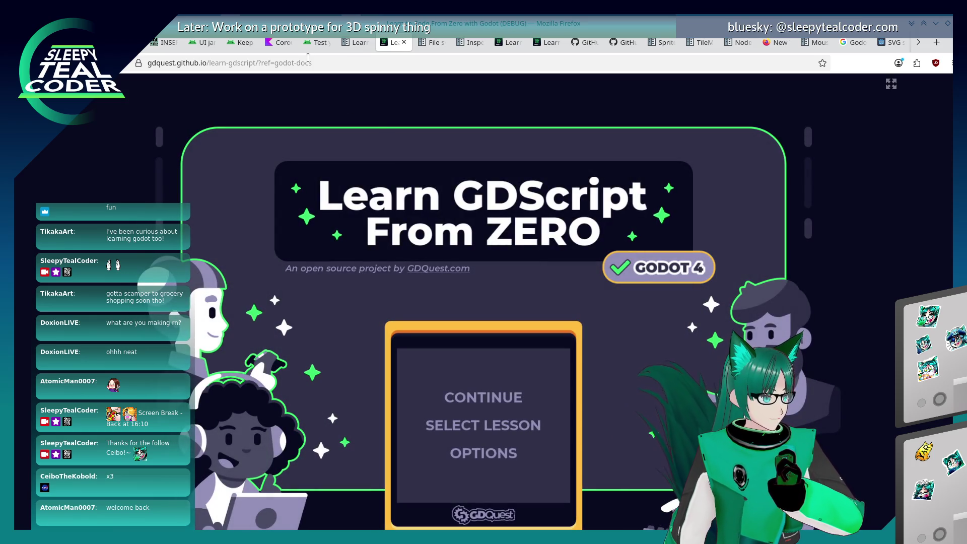
Select the app's address in the address bar without the ?ref=godot-docs referral part.
click(290, 62)
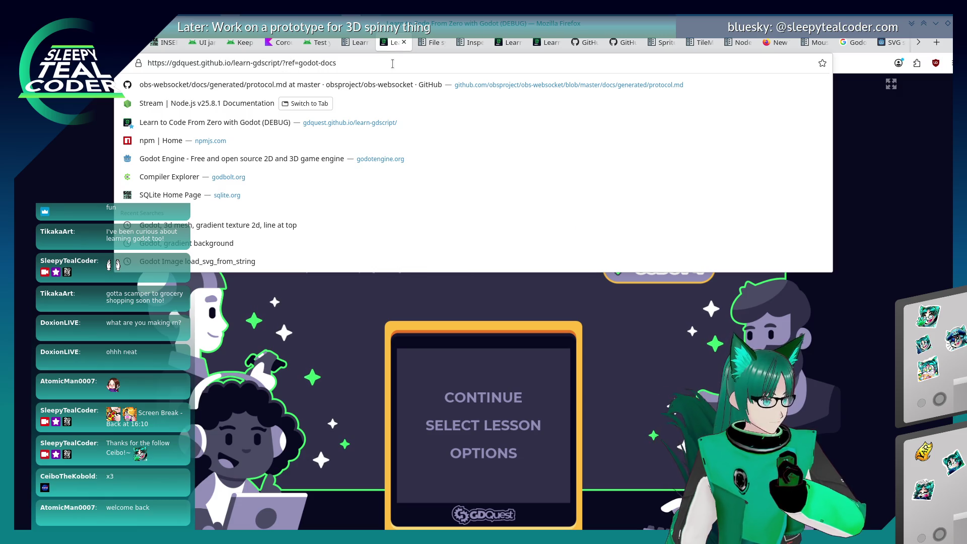
drag(281, 63, 337, 62)
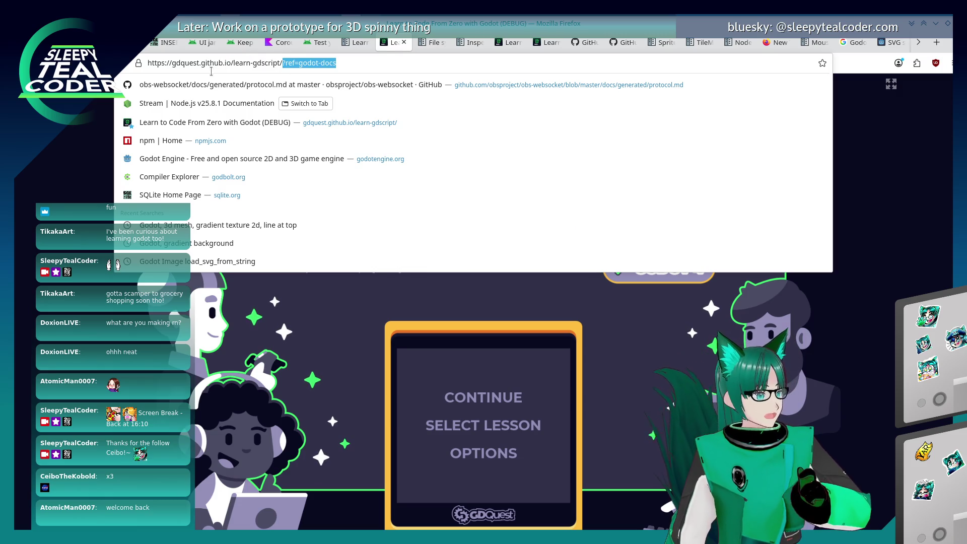
key(shift+Home)
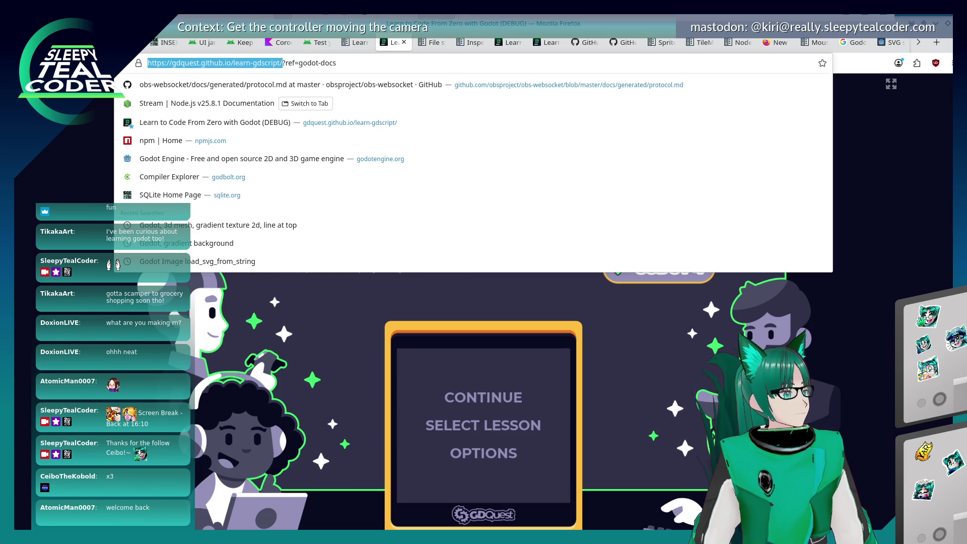
click(435, 281)
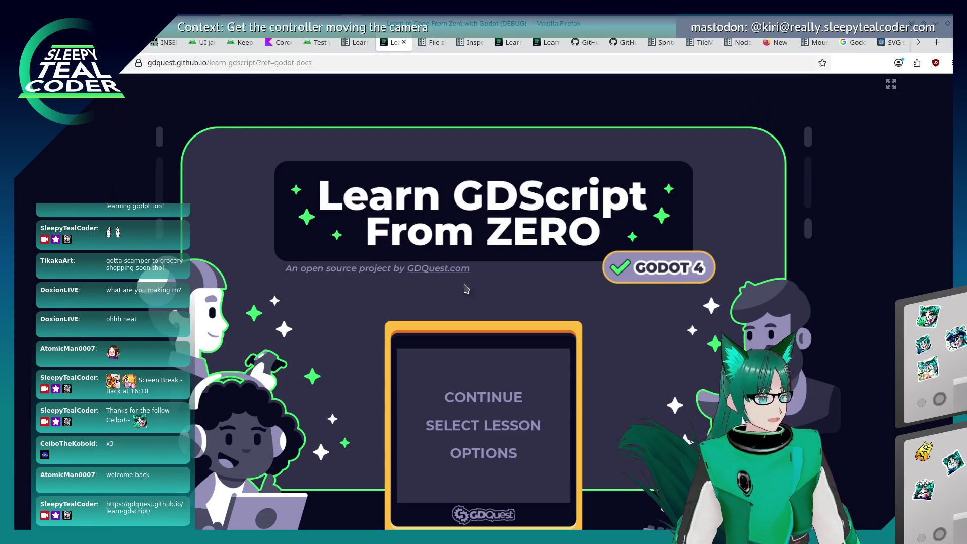
From the lesson list, open Lesson 18 Creating arrays and scroll through it.
click(474, 424)
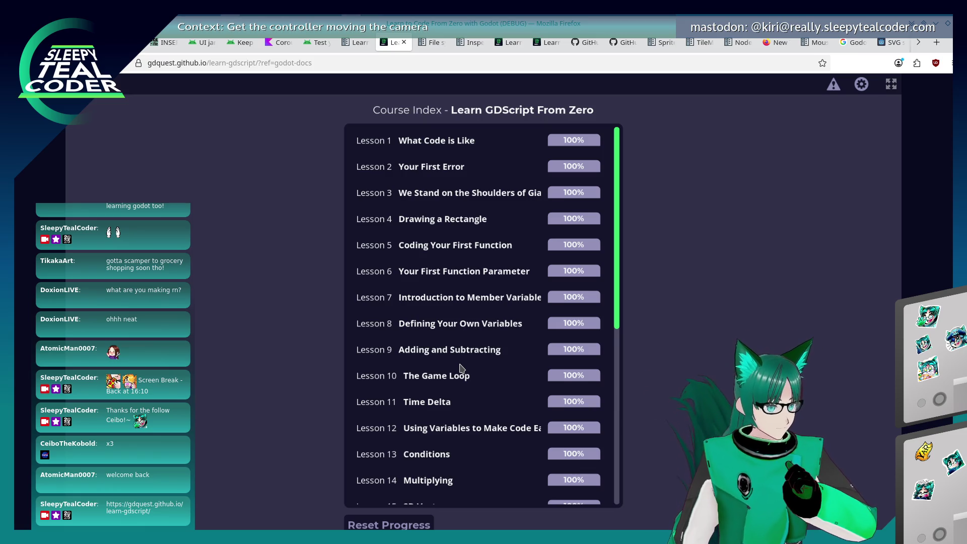
scroll(459, 368, down, 5)
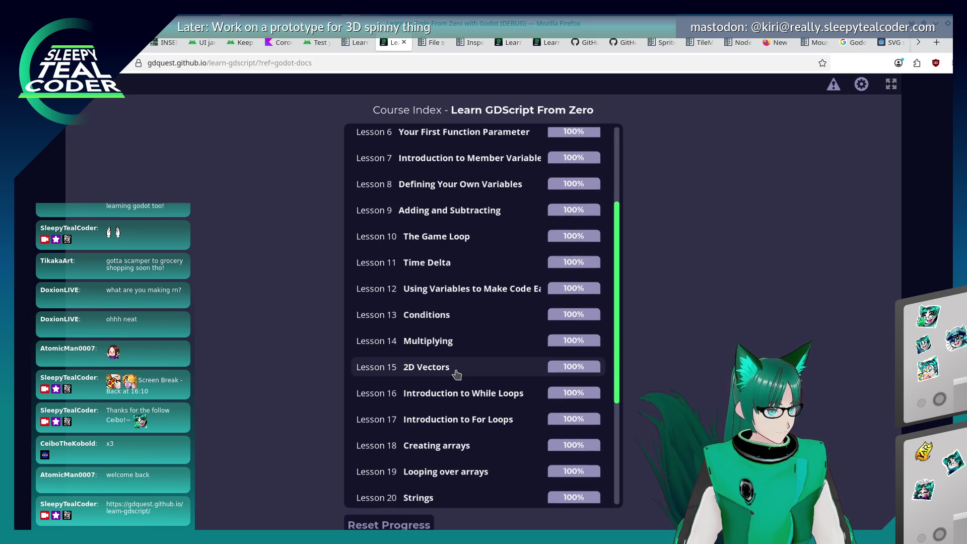
scroll(457, 375, down, 1)
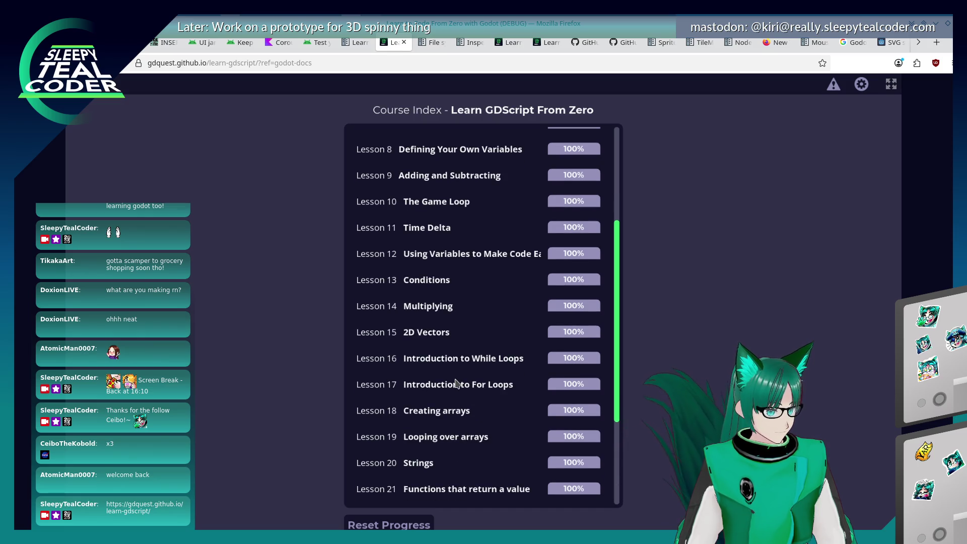
click(449, 414)
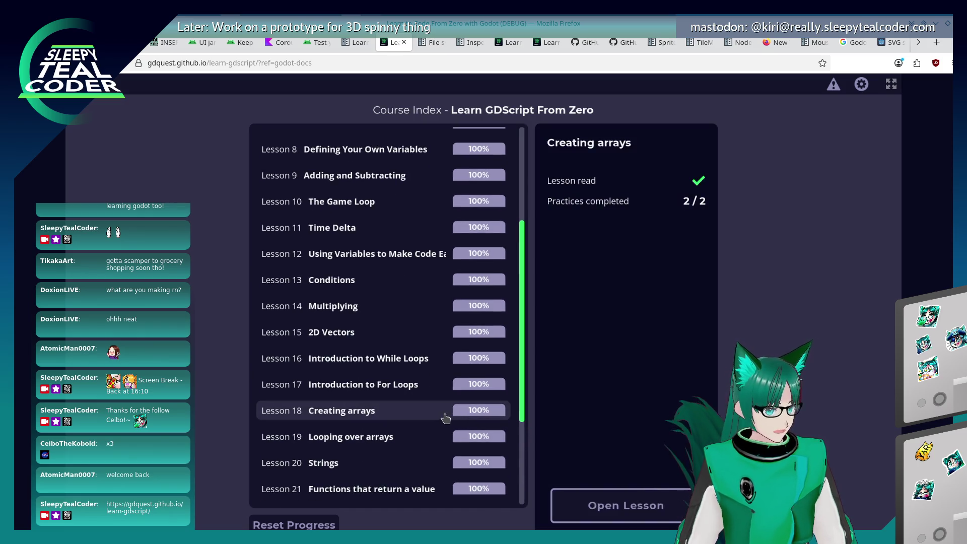
click(626, 505)
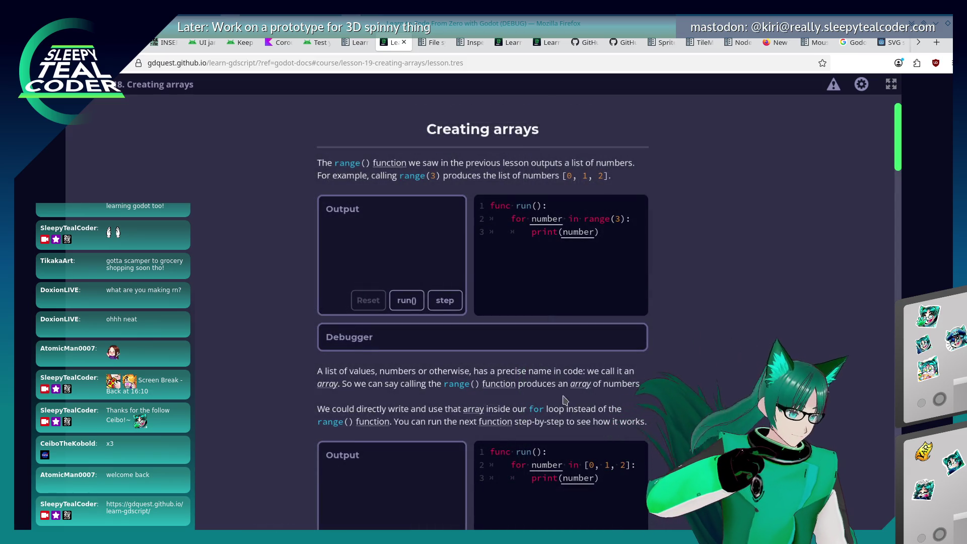
scroll(564, 400, down, 4)
scroll(483, 312, down, 10)
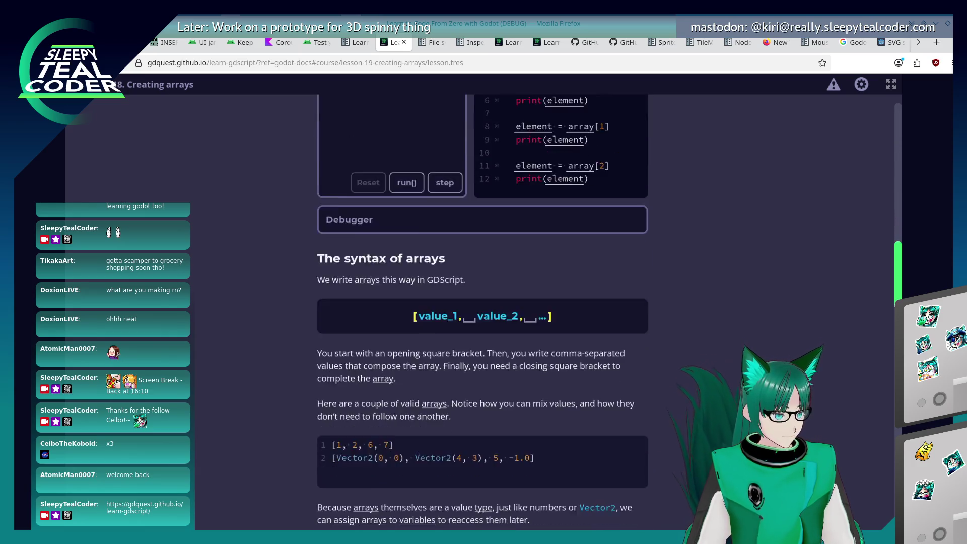
scroll(484, 313, down, 4)
scroll(483, 312, down, 4)
scroll(483, 312, down, 6)
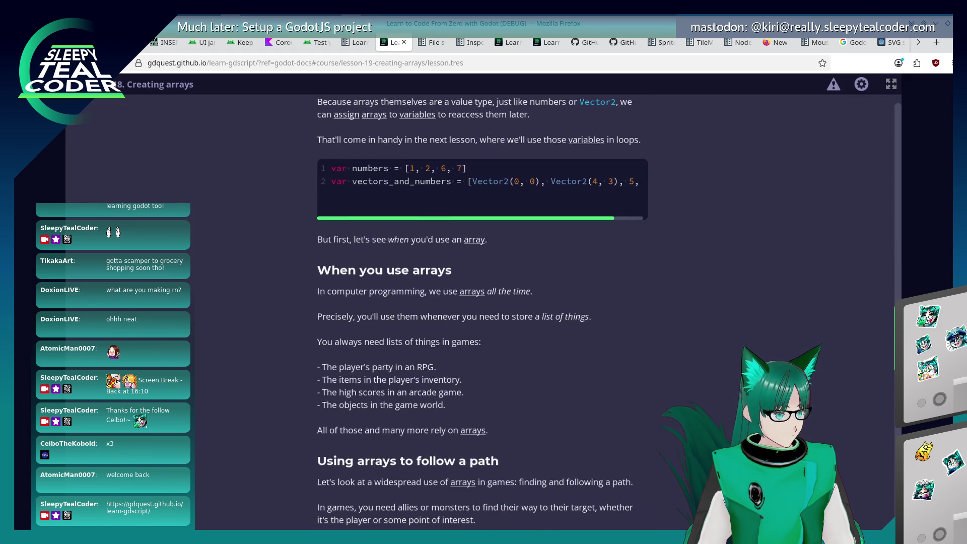
scroll(483, 312, down, 9)
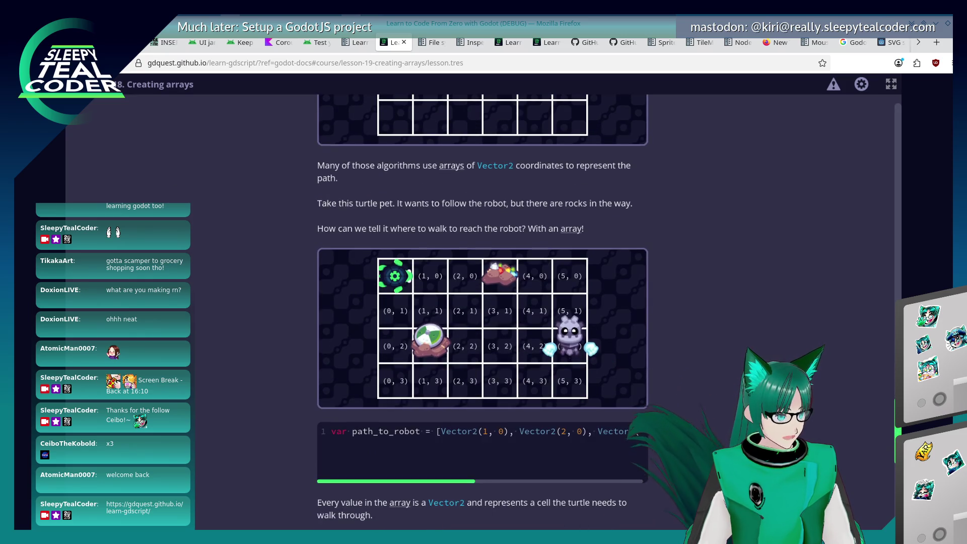
Return to the lesson list, open Appending and popping values from arrays, and scroll to its code.
click(101, 84)
scroll(302, 410, down, 2)
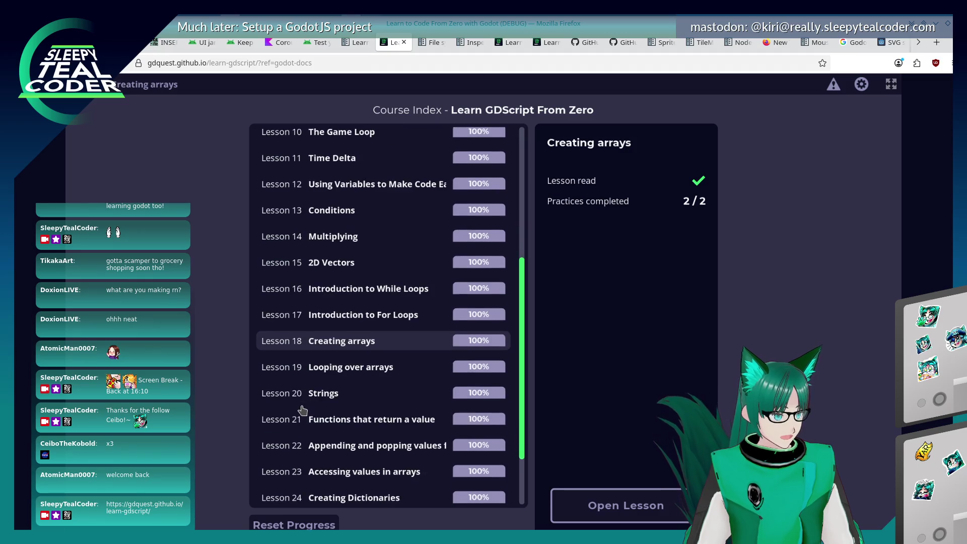
click(318, 443)
click(664, 516)
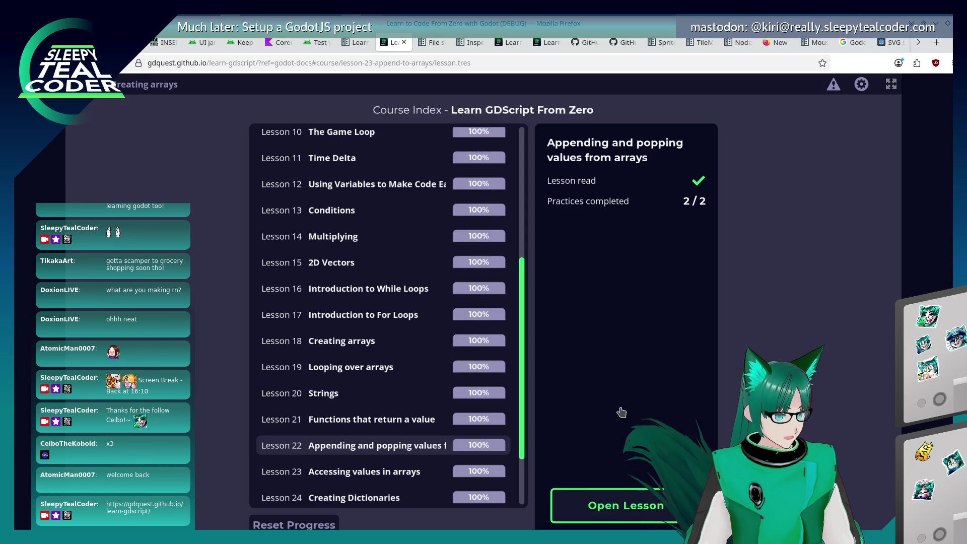
scroll(610, 392, down, 3)
scroll(610, 392, down, 7)
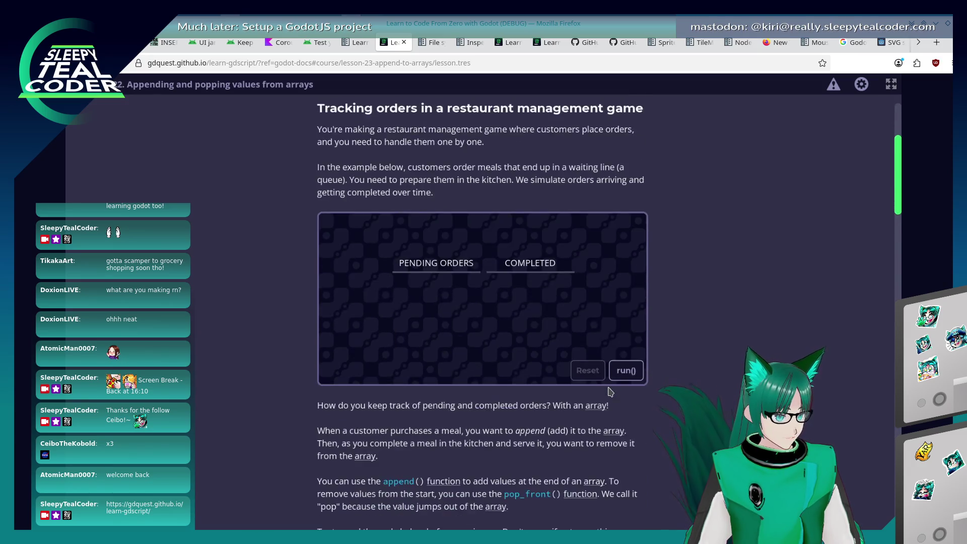
scroll(610, 392, down, 2)
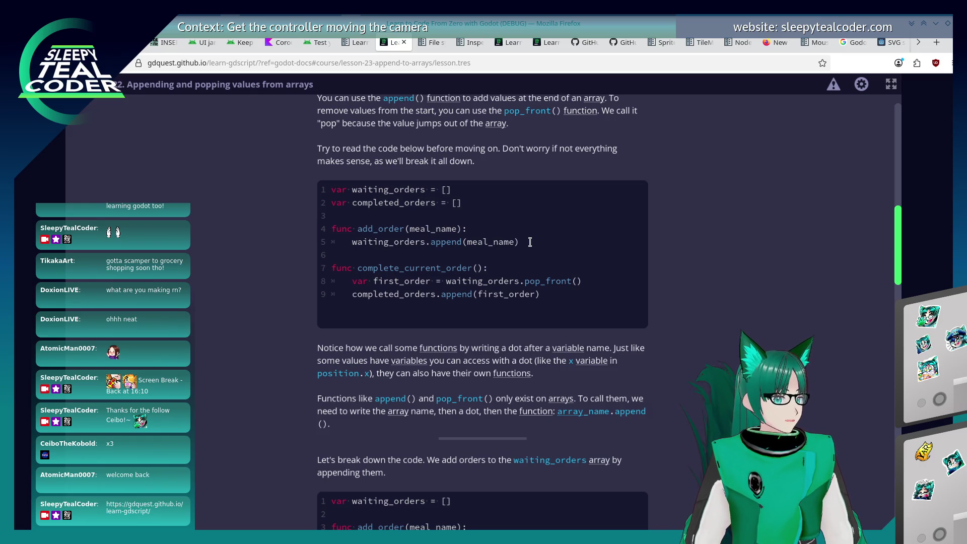
click(905, 44)
In main.gd, declare a chat_messages array and append each new chat message before add_child.
key(alt+Tab)
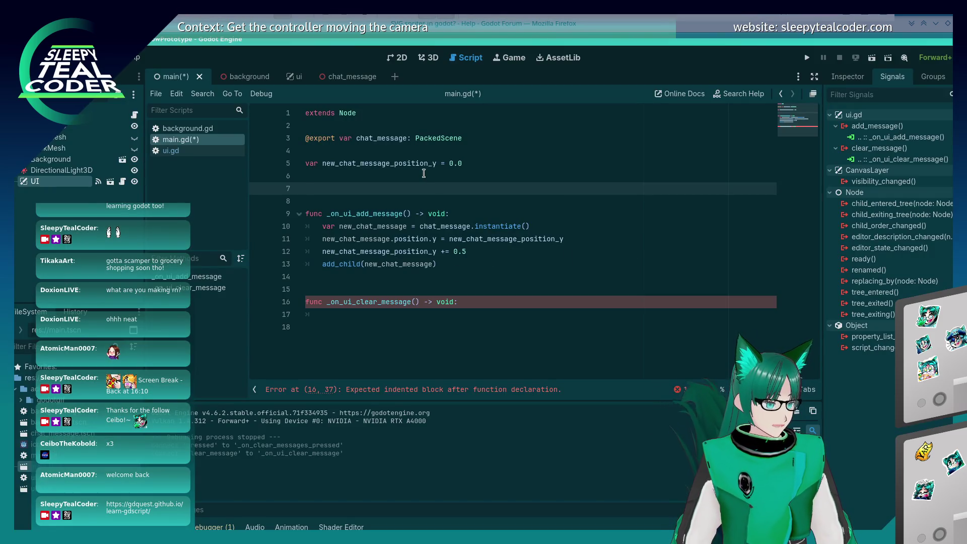
key(BackSpace)
text(var )
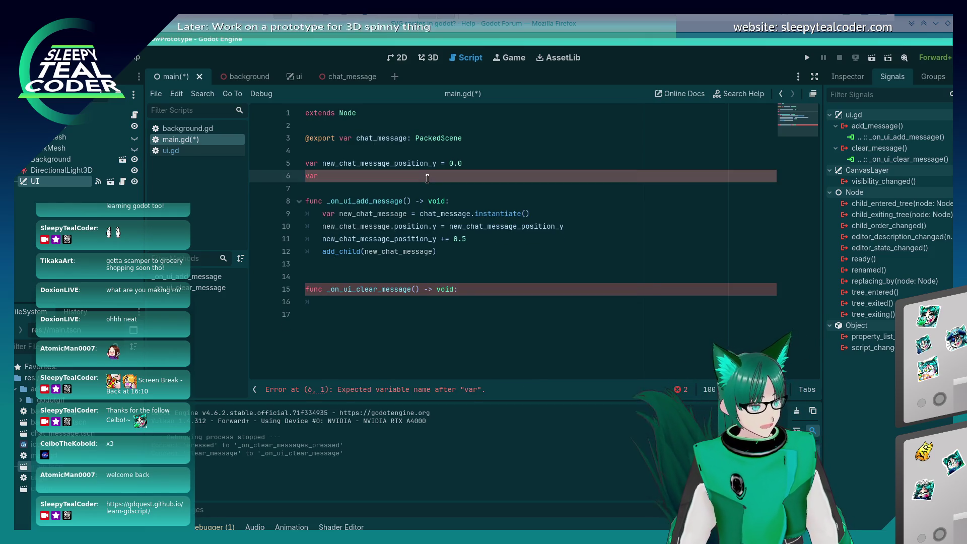
text(chat_messages = [)
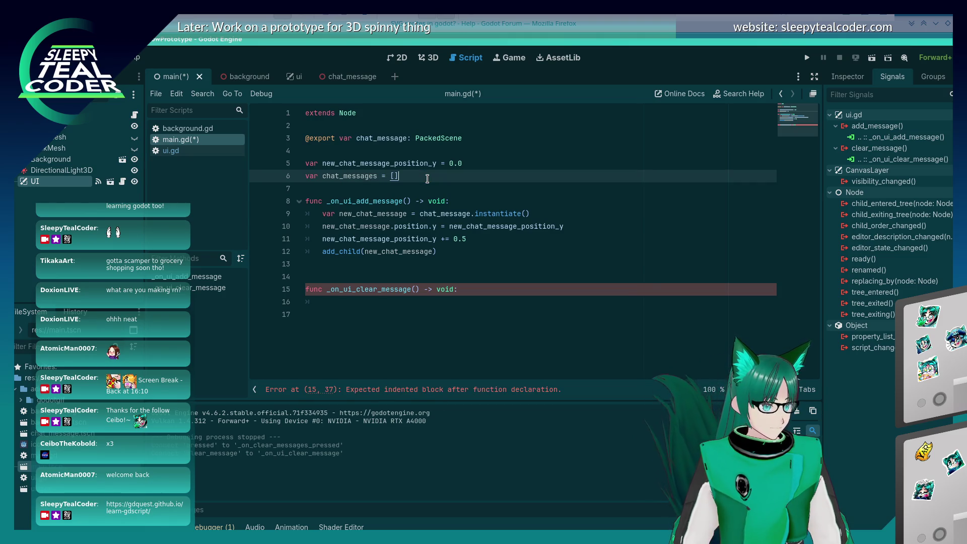
key(Down)
key(Down)
key(Down)
key(End)
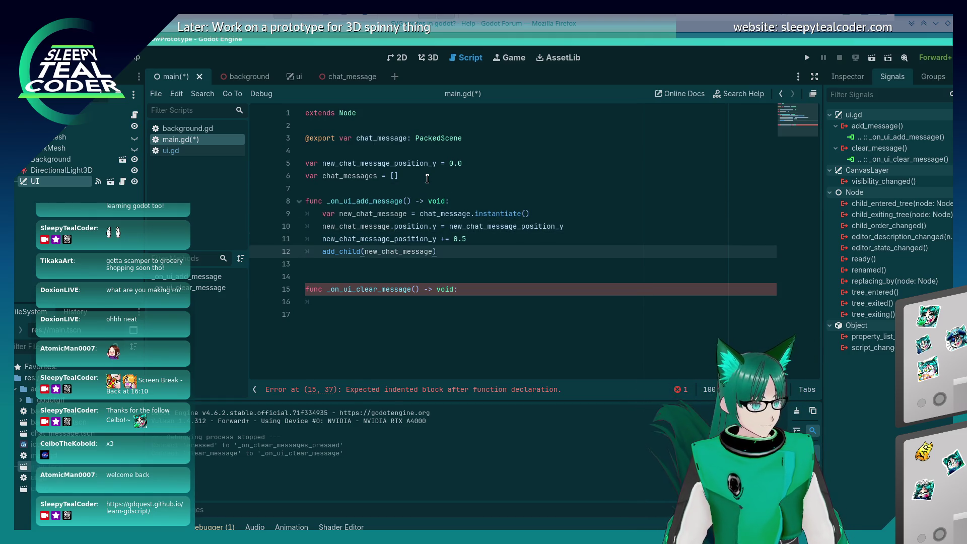
key(Up)
key(End)
key(Return)
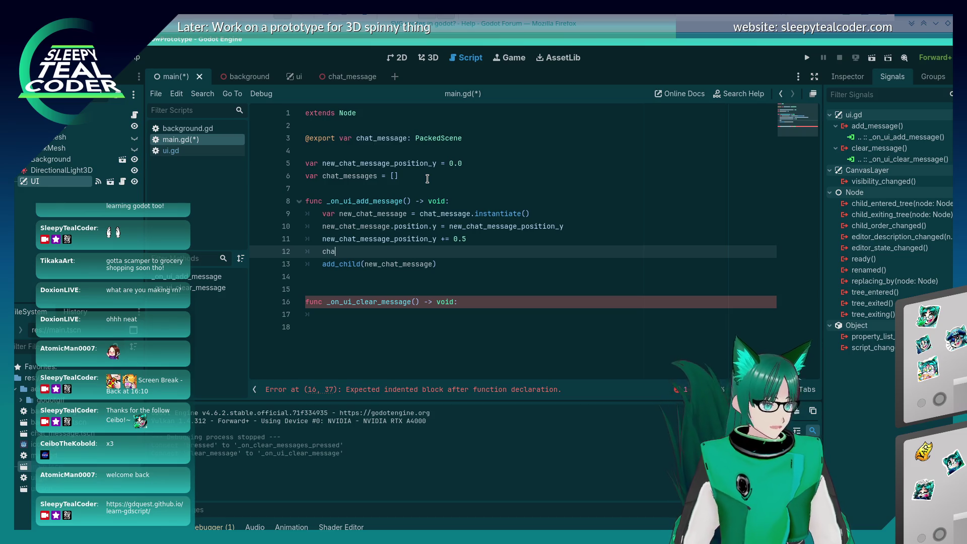
text(t_message.append(new_chat_message)
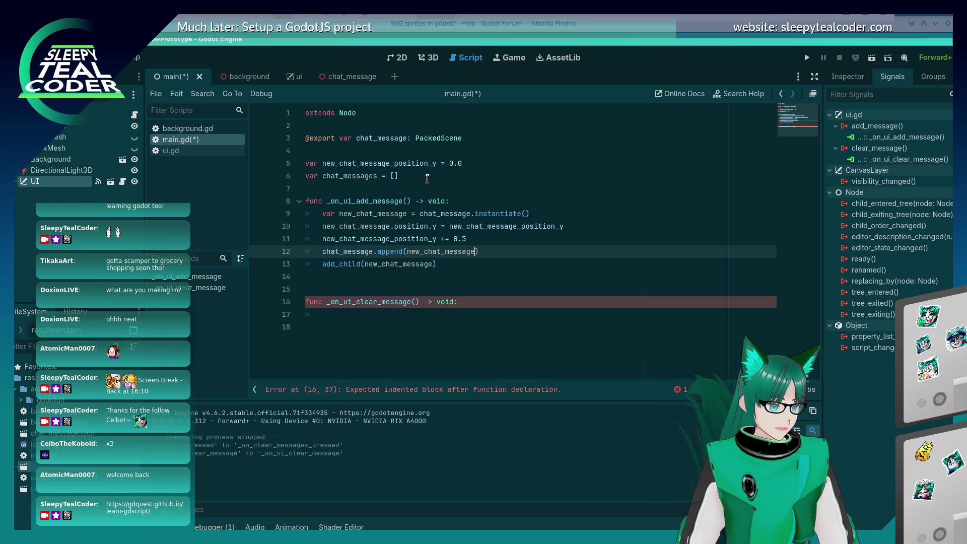
Add chat_messages.clear() to the clear-message function body using autocomplete.
key(Down)
key(Down)
key(BackSpace)
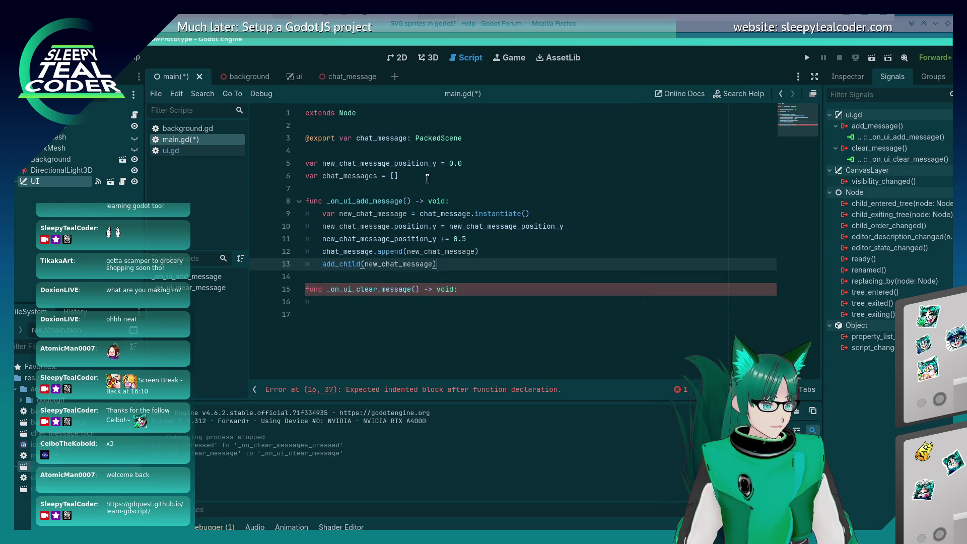
key(Down)
key(End)
key(Return)
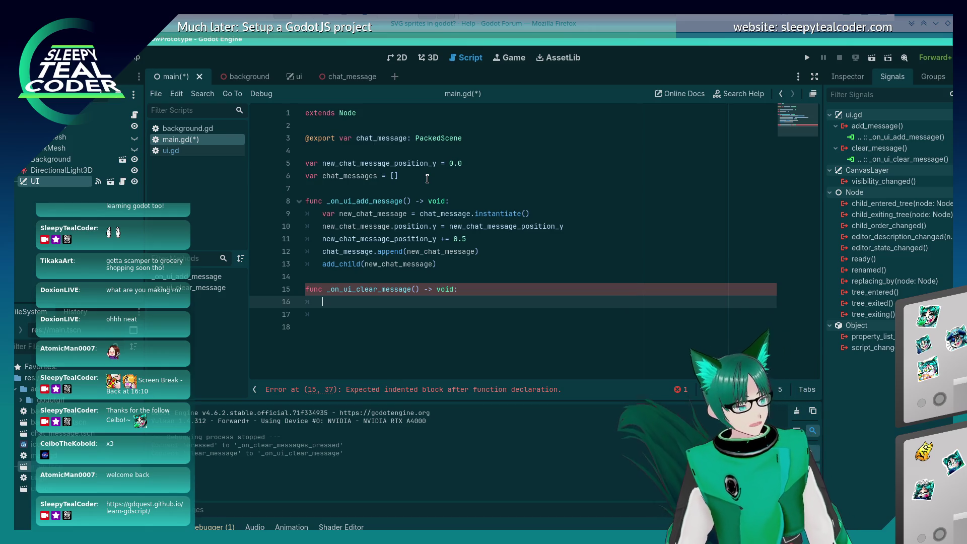
key(Return)
text(chat_me)
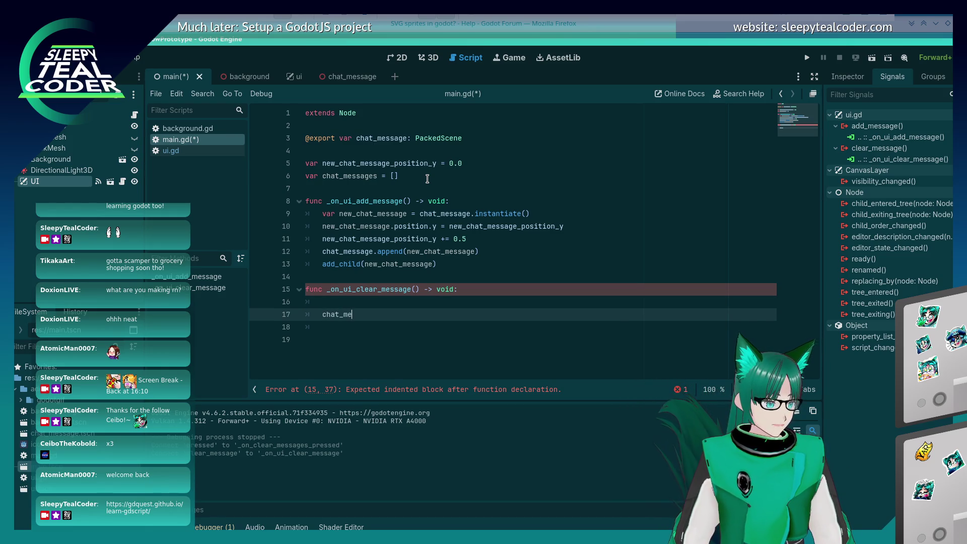
text(ssa)
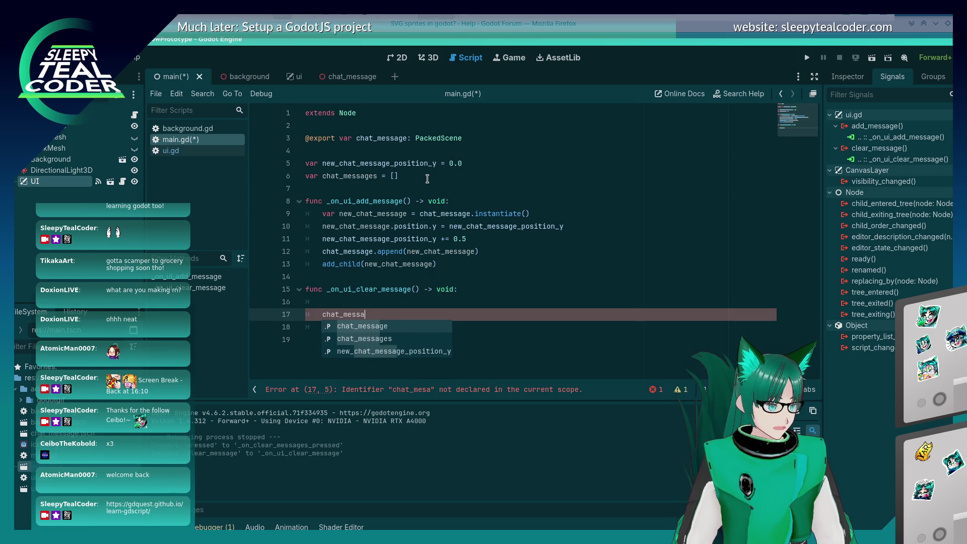
key(Escape)
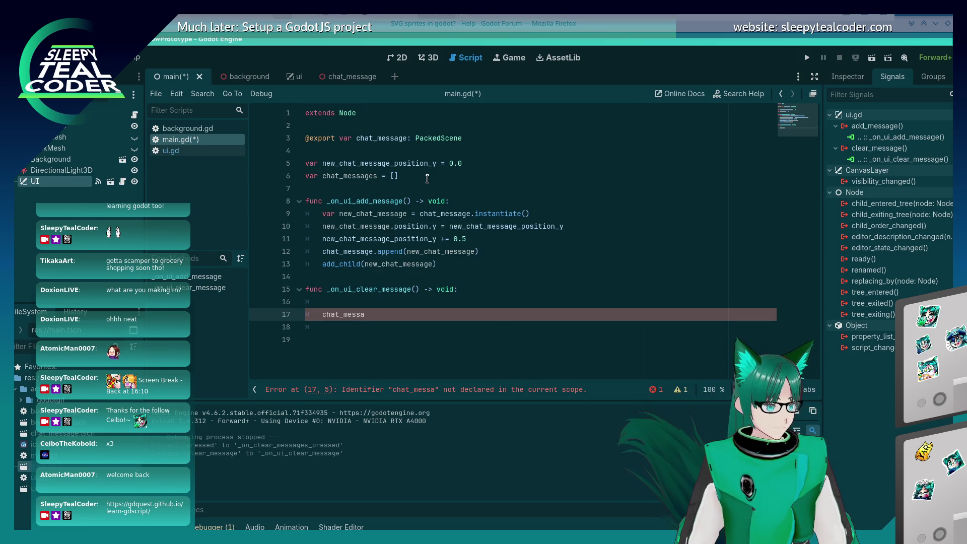
key(ctrl+space)
text(ges.)
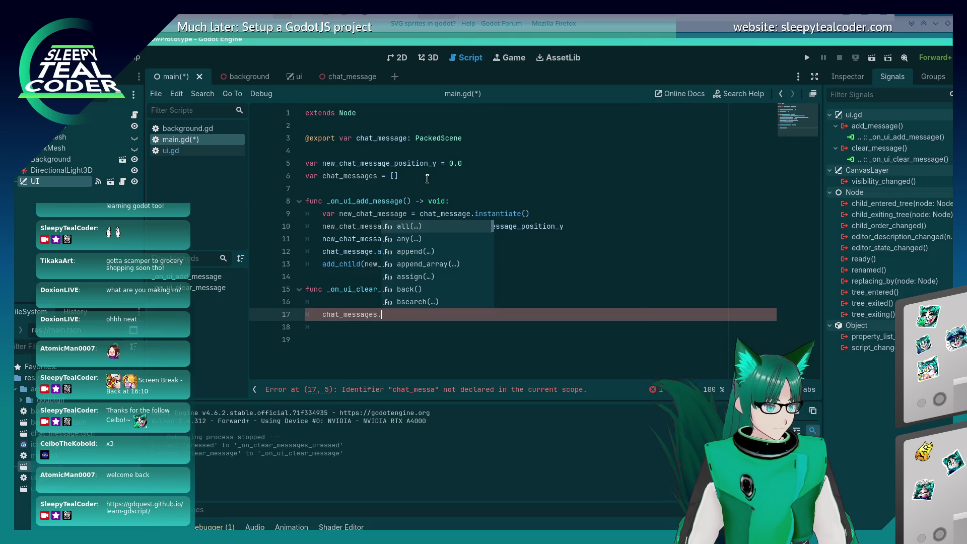
text(cl)
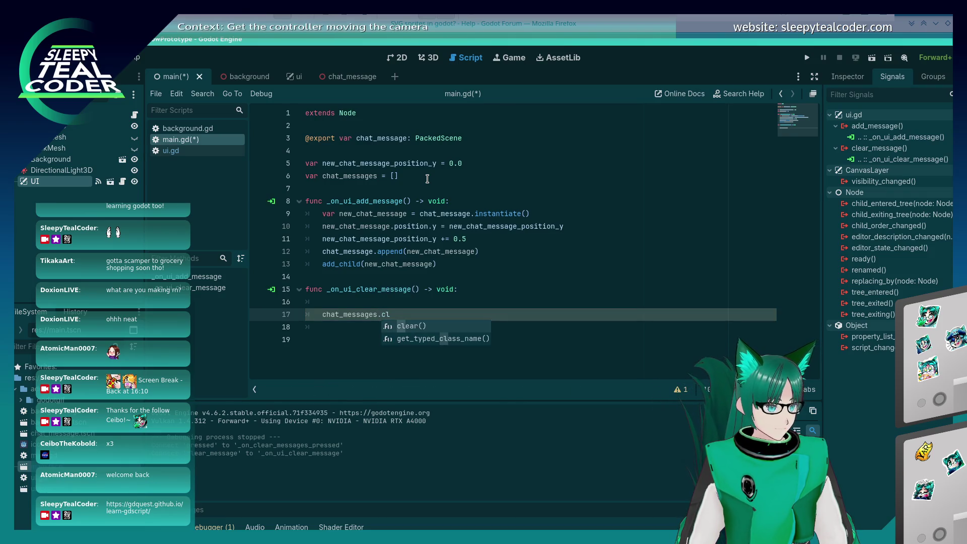
key(Return)
Insert 'for chat_message in chat_messages:' above the clear call with an indented body line.
key(Up)
key(Return)
key(Up)
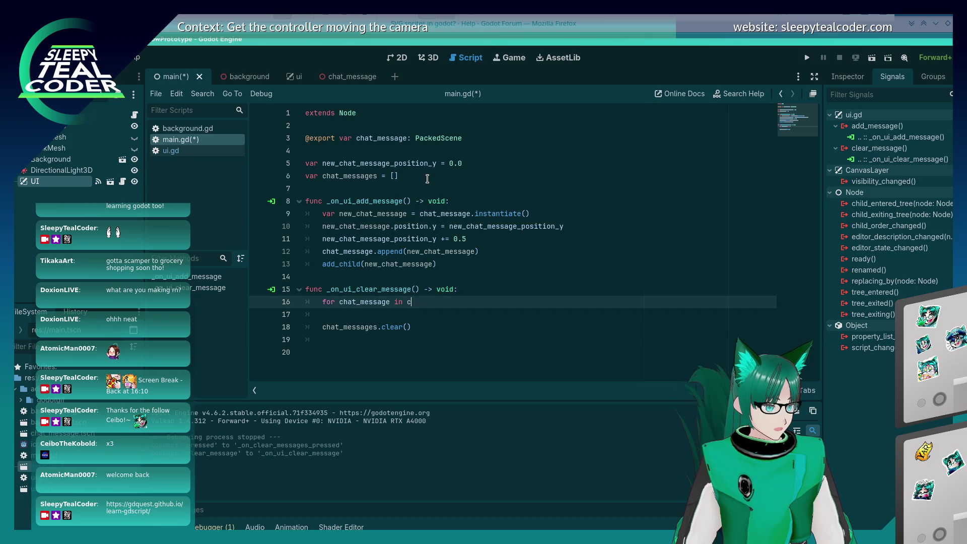
key(BackSpace)
key(BackSpace)
key(BackSpace)
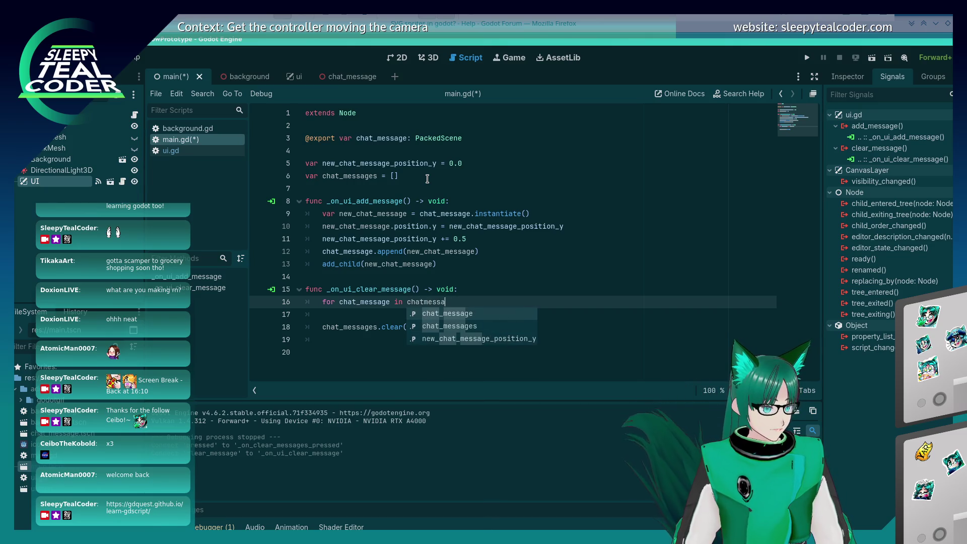
text(_m)
key(Down)
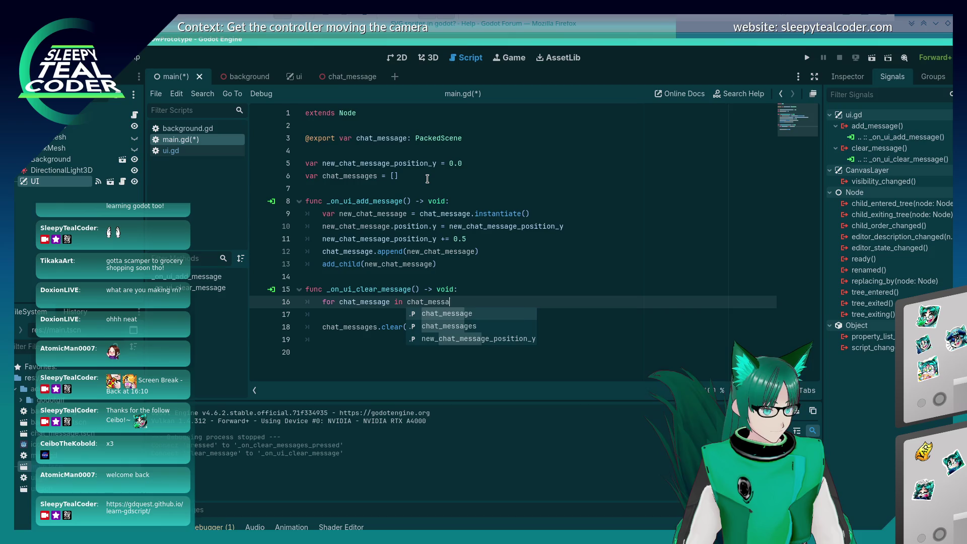
key(Return)
text(:)
key(Return)
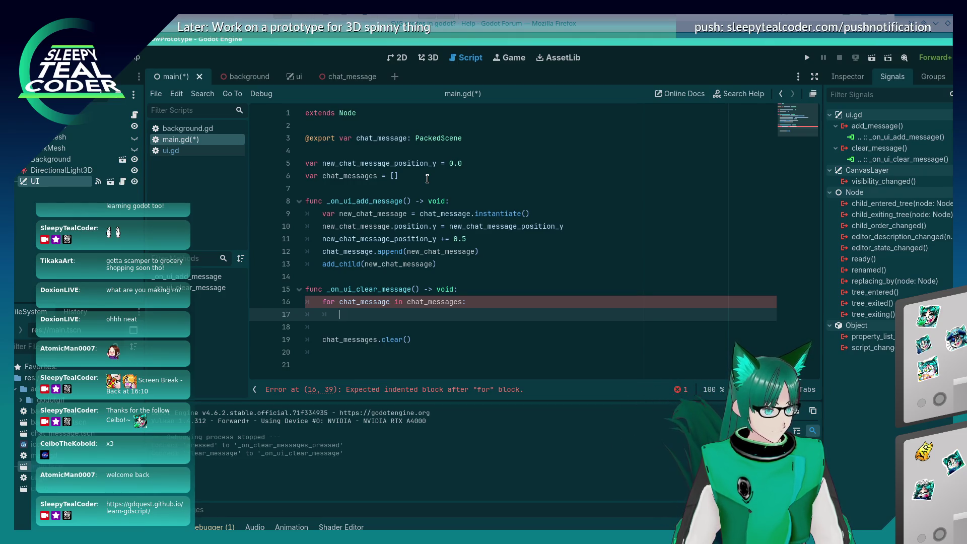
key(alt+Tab)
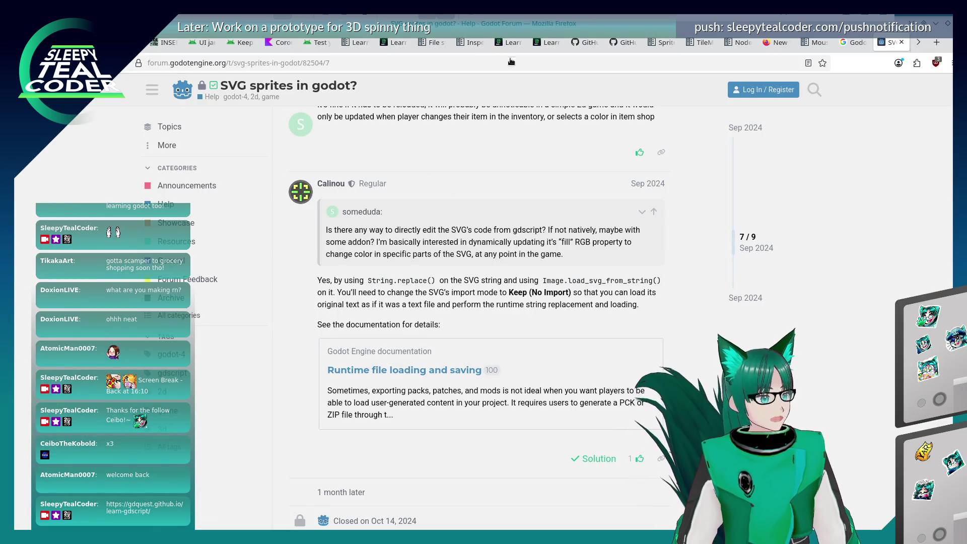
Return to the Learn GDScript From Zero tab and scroll through the appending and popping lesson.
middle_click(936, 42)
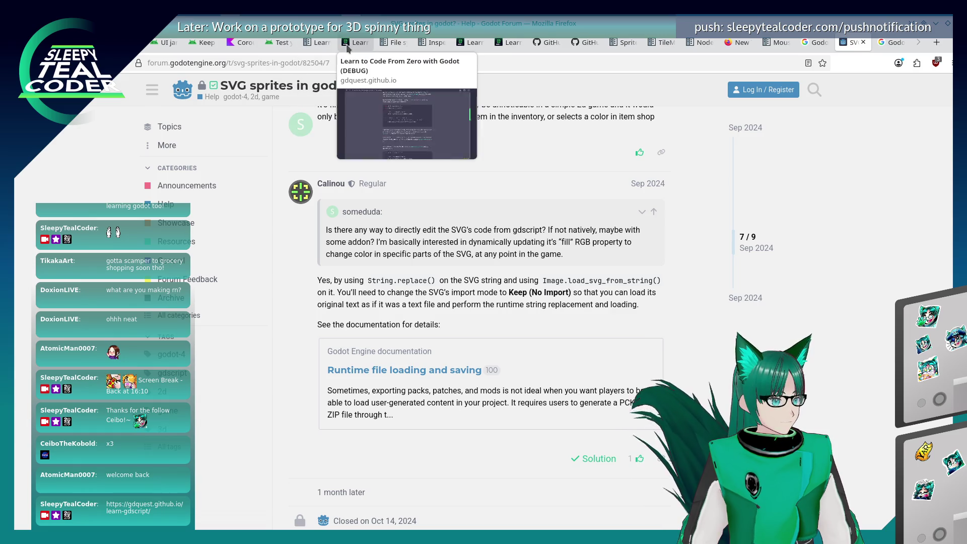
click(354, 43)
scroll(434, 366, down, 5)
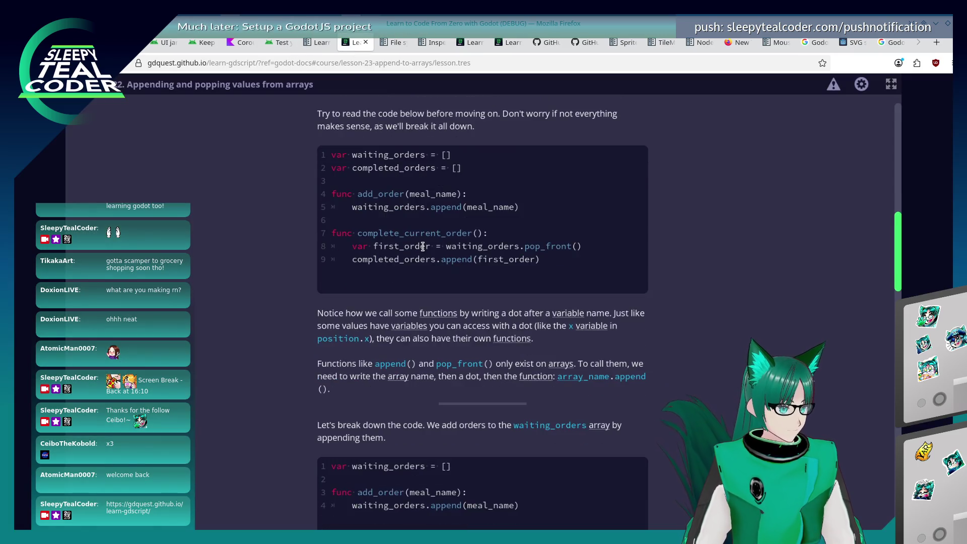
scroll(422, 246, down, 4)
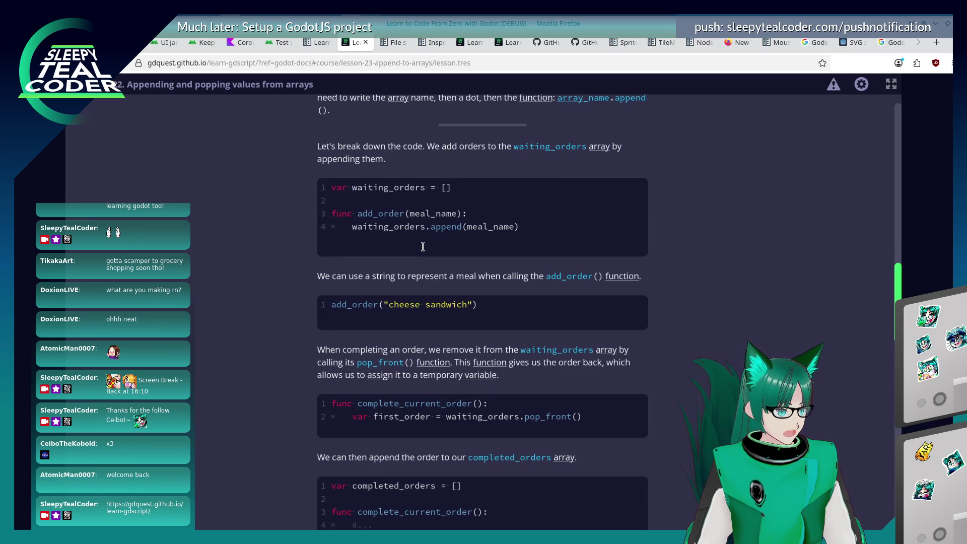
scroll(453, 357, down, 5)
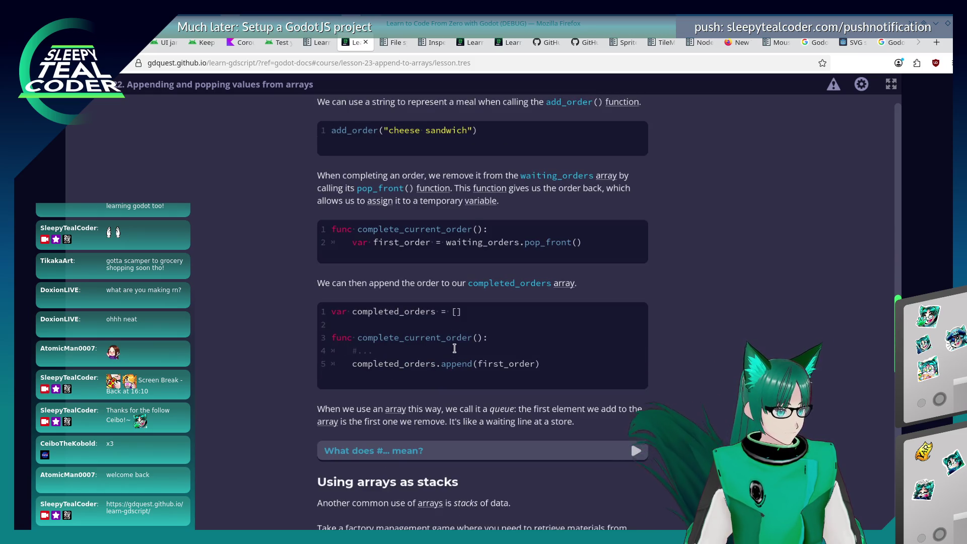
From the course index, open Lesson 19 Looping over arrays and scroll through its examples.
click(81, 84)
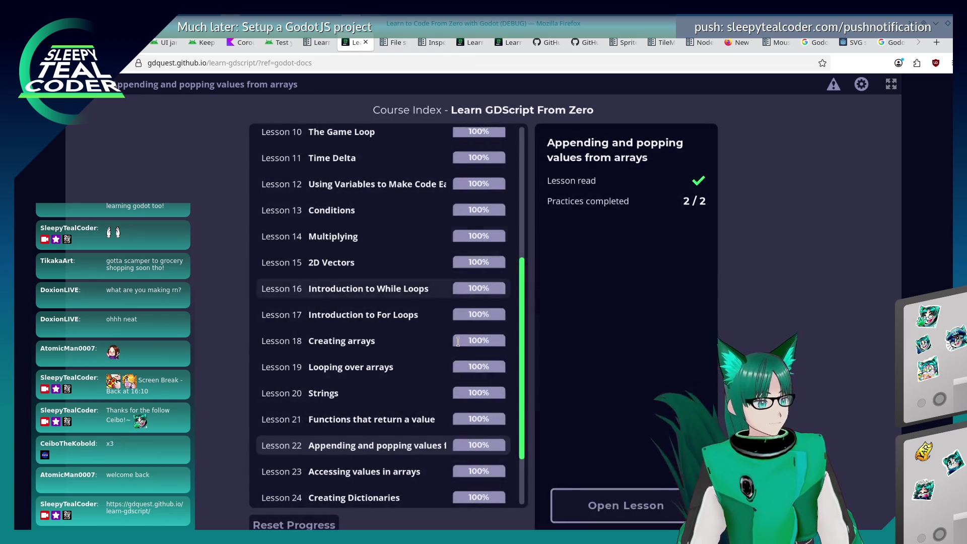
click(428, 367)
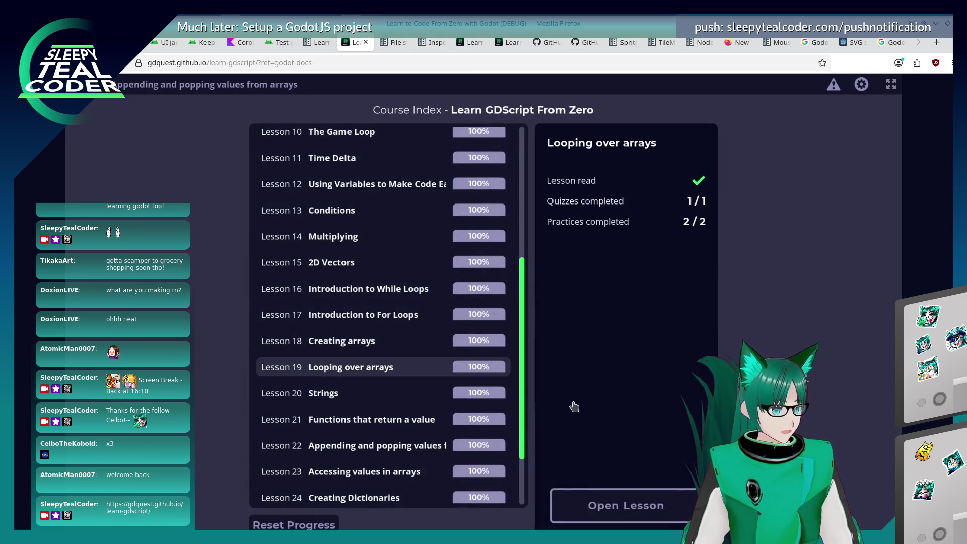
click(606, 505)
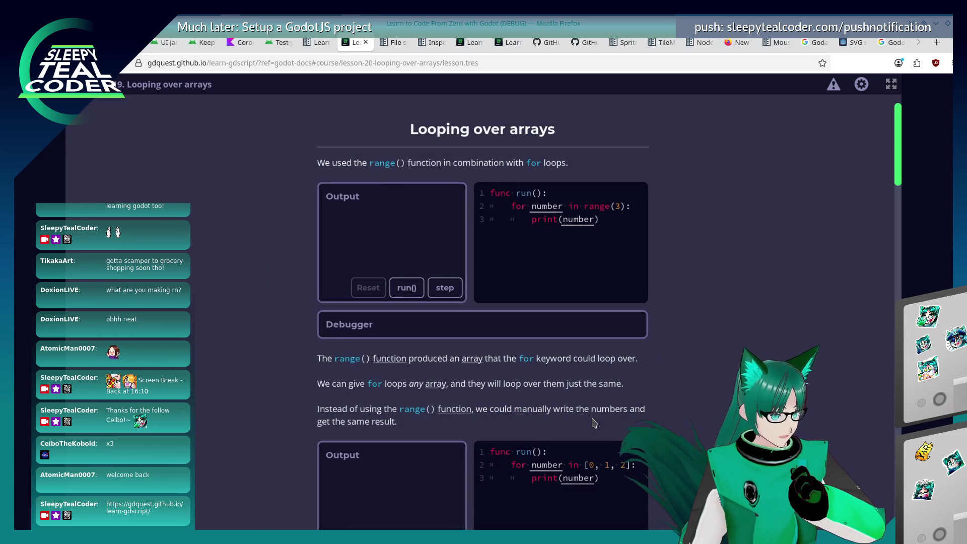
scroll(572, 391, down, 2)
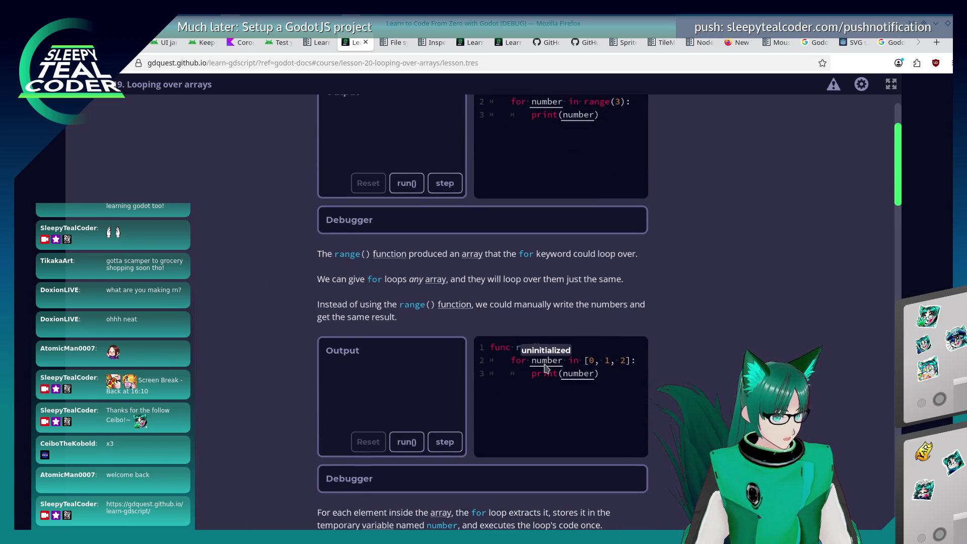
scroll(668, 381, down, 8)
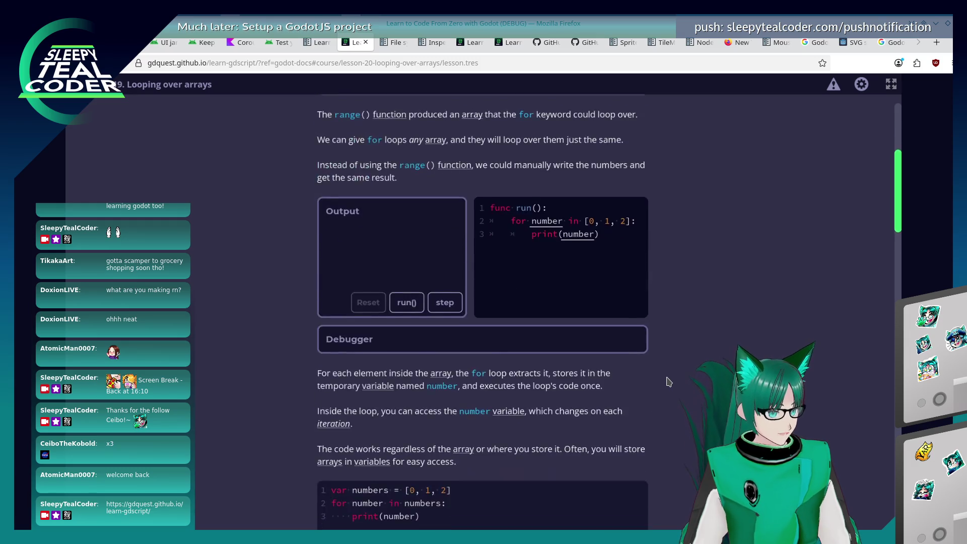
scroll(669, 381, down, 5)
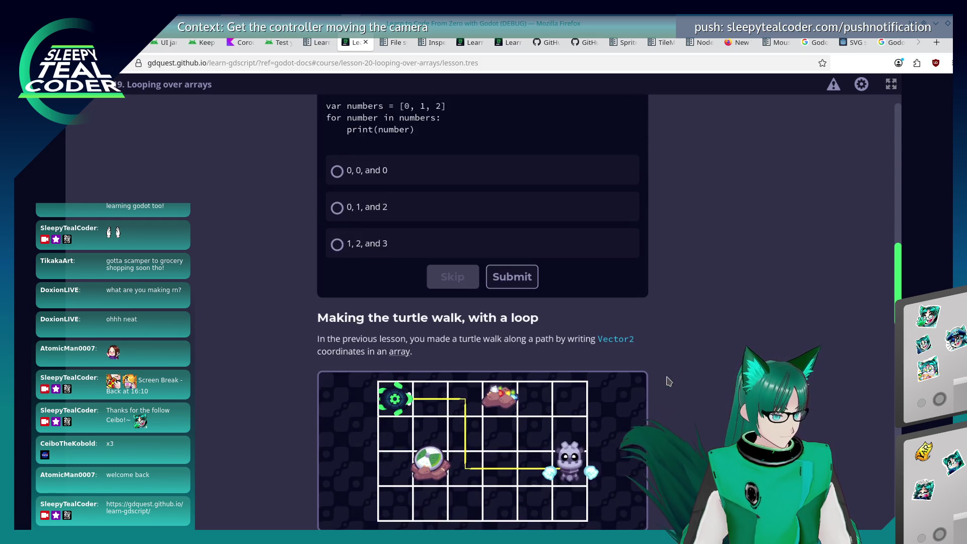
scroll(668, 378, up, 2)
scroll(668, 379, up, 6)
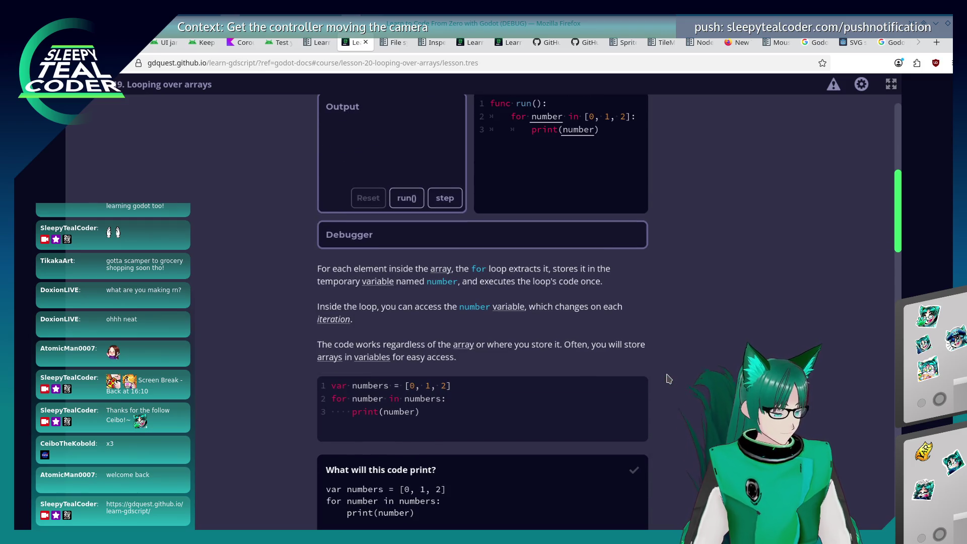
scroll(668, 378, down, 4)
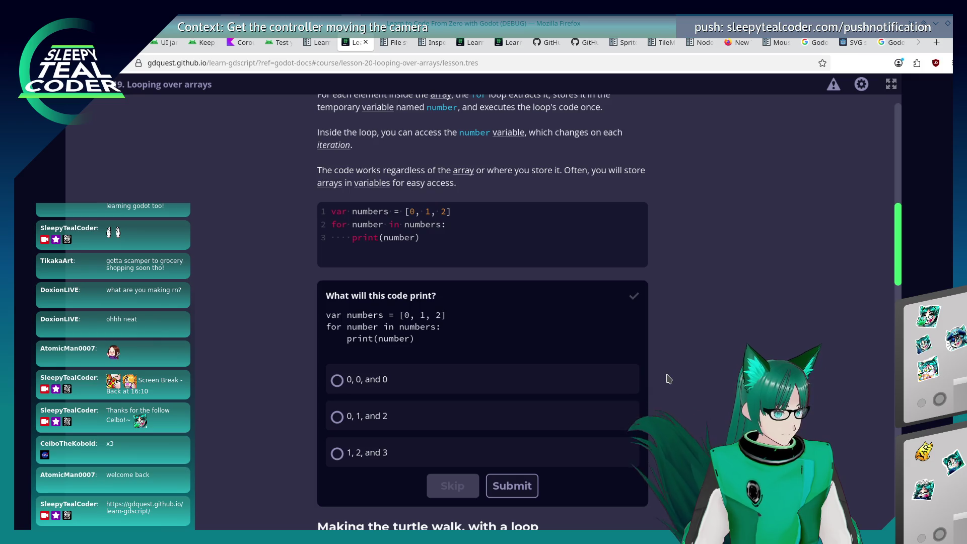
key(alt+Tab)
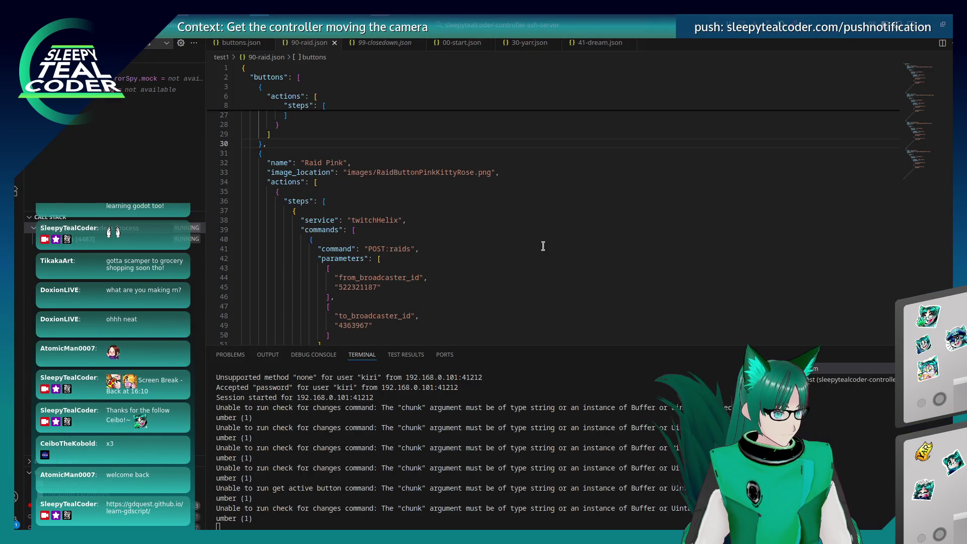
Back in main.gd, fix the append call so it uses chat_messages.
key(alt+Tab)
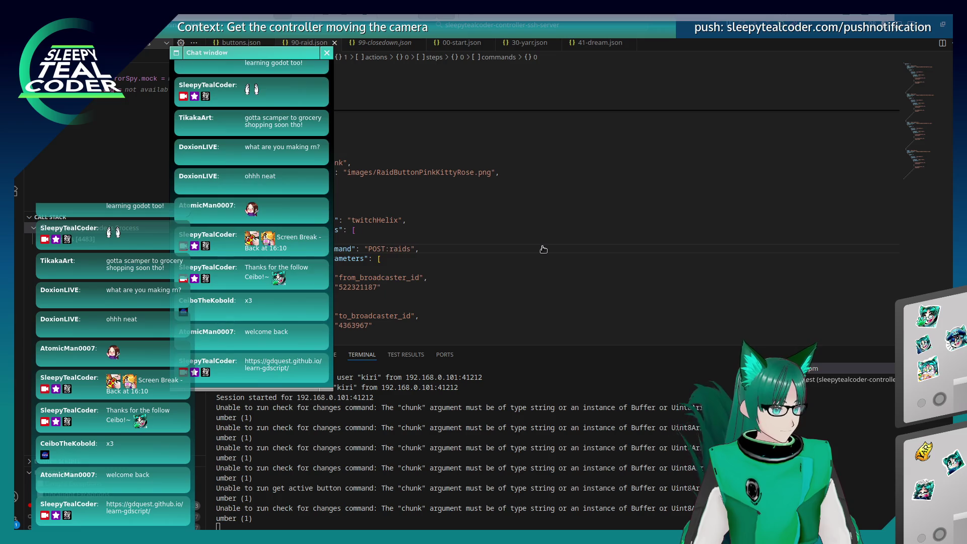
key(alt+Tab)
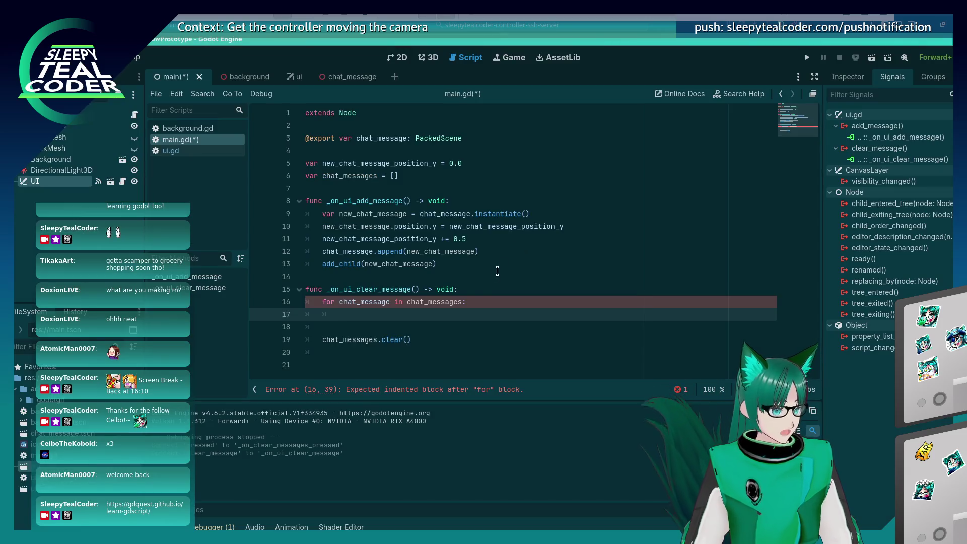
double_click(362, 302)
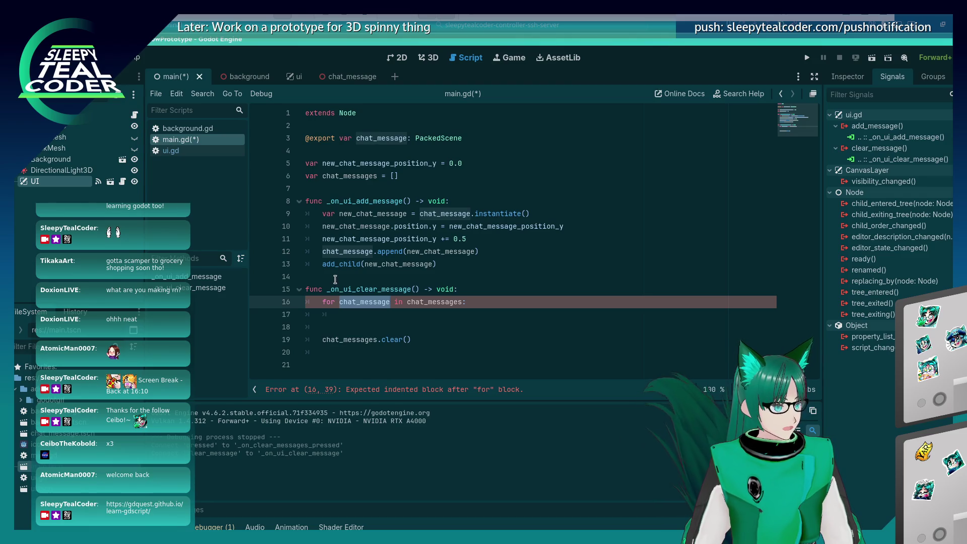
click(372, 252)
text(s)
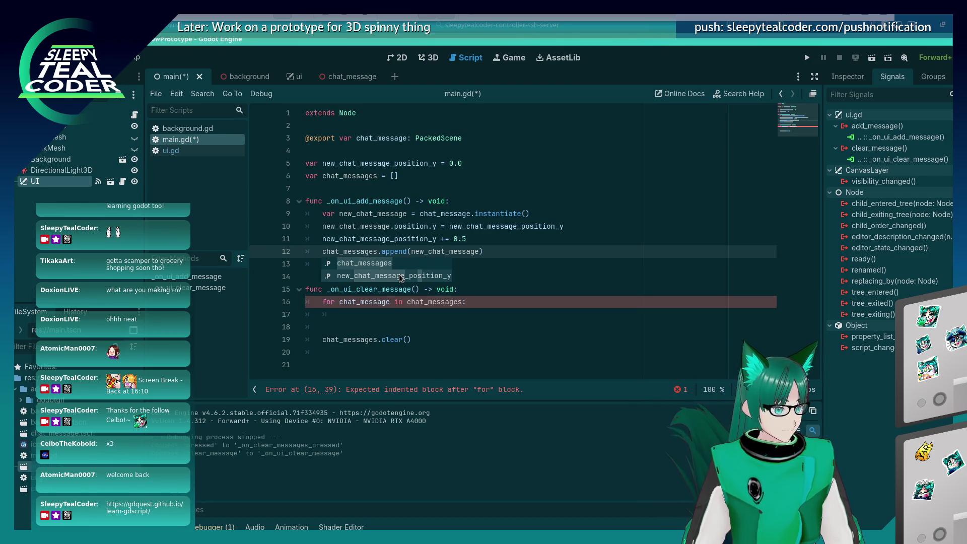
key(Escape)
click(389, 301)
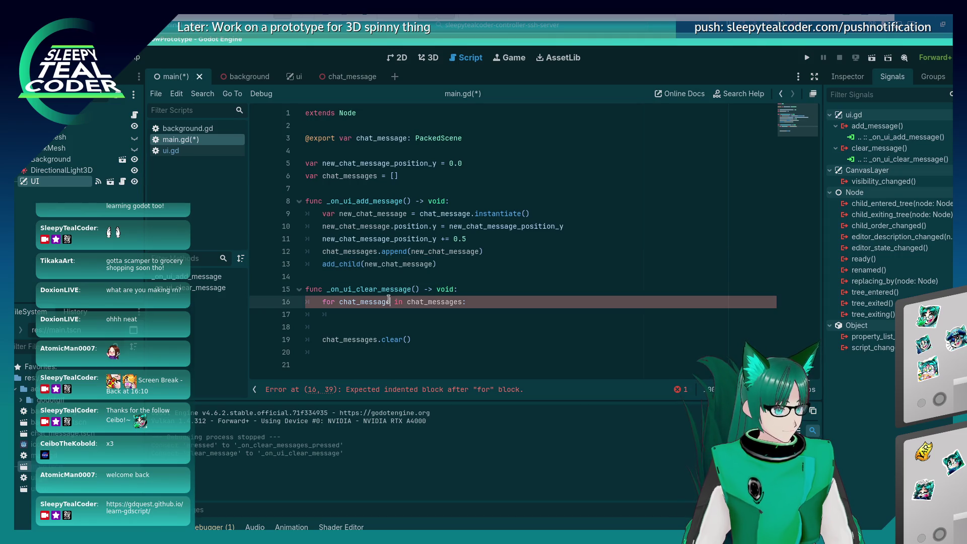
double_click(356, 301)
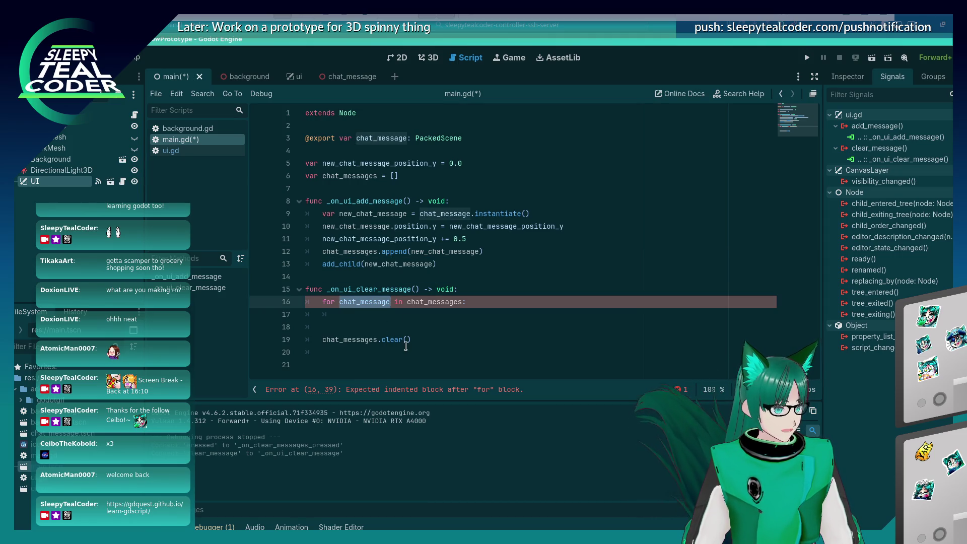
Rename the array to stored_chat_messages and the loop variable to stored_chat_message, then save.
click(324, 175)
text(stored_)
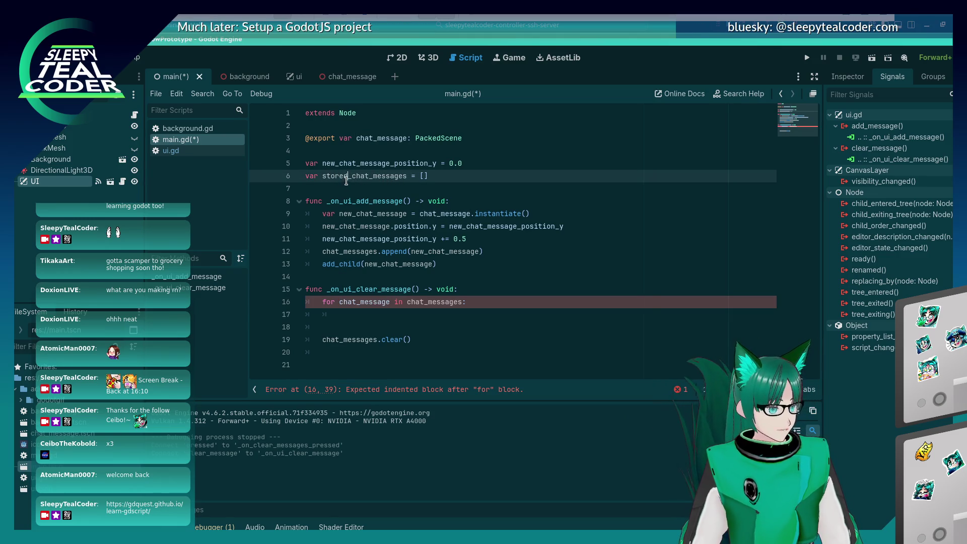
double_click(433, 301)
text(stored_chat_messages)
click(336, 301)
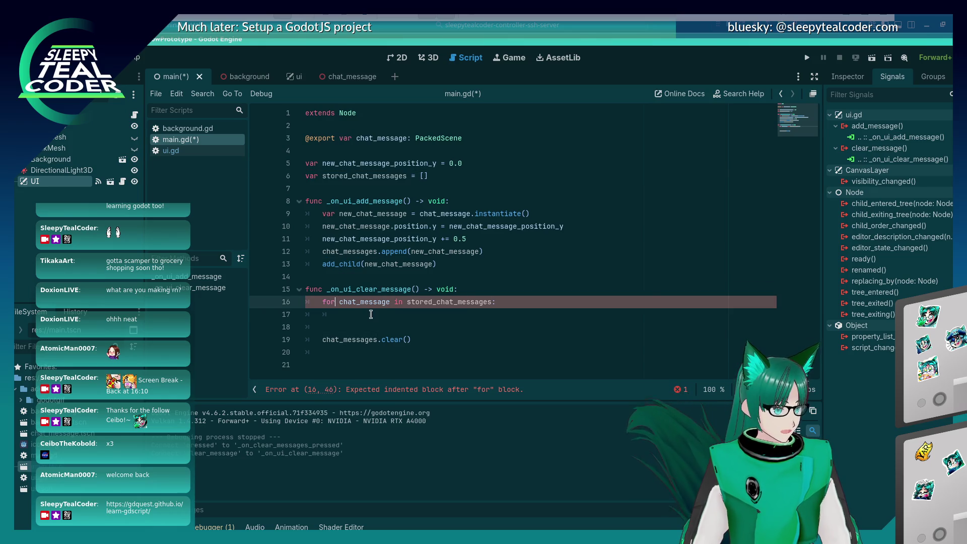
key(Right)
text(stored_)
key(ctrl+s)
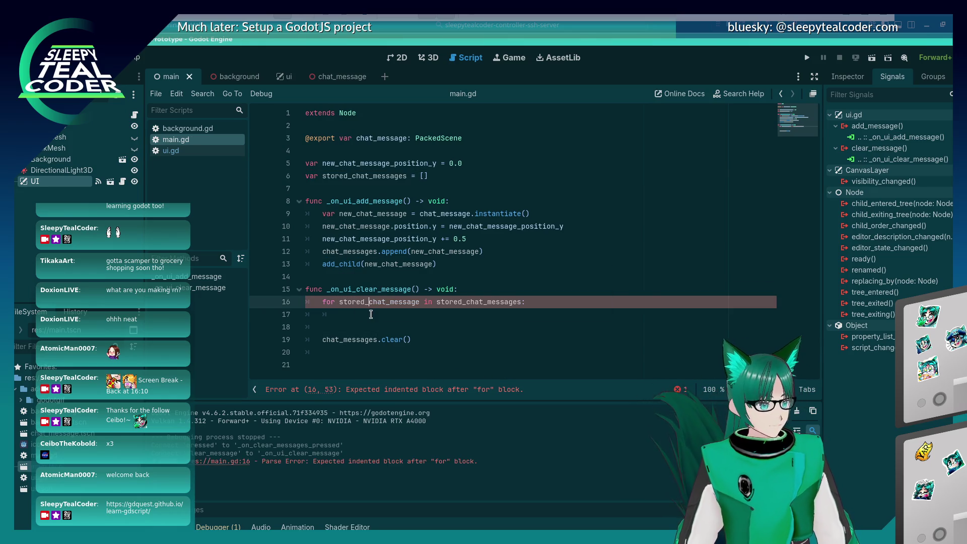
Make the loop body call remove_child(stored_chat_message) and save.
click(370, 315)
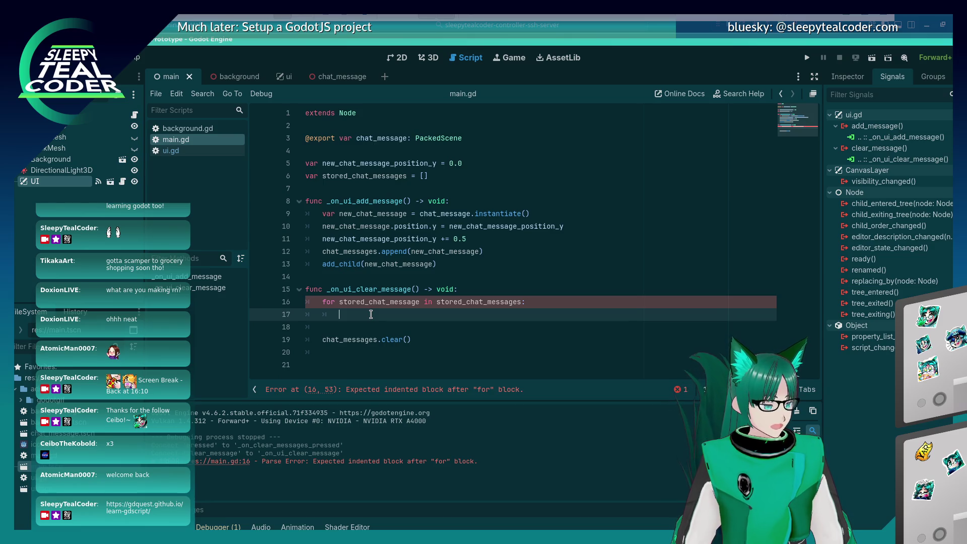
text(remove_child)
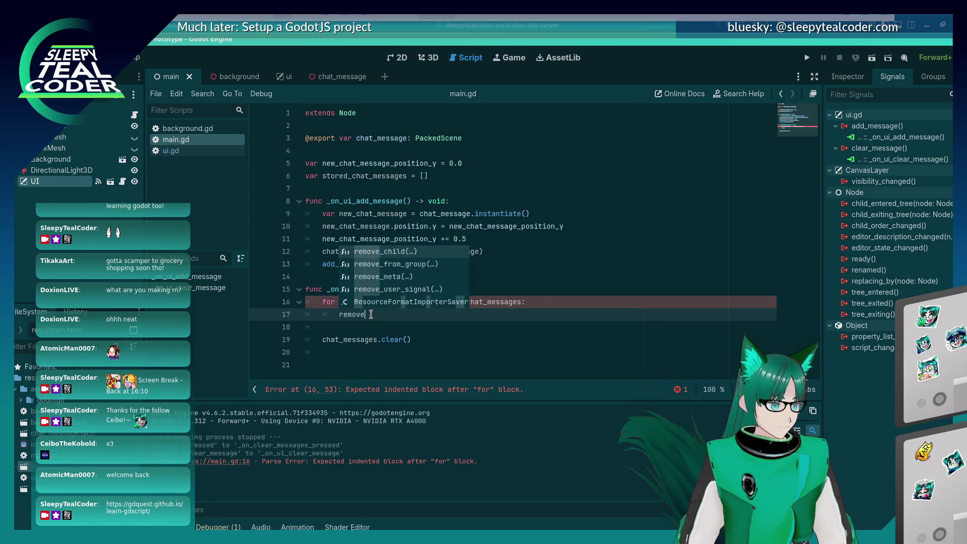
key(Return)
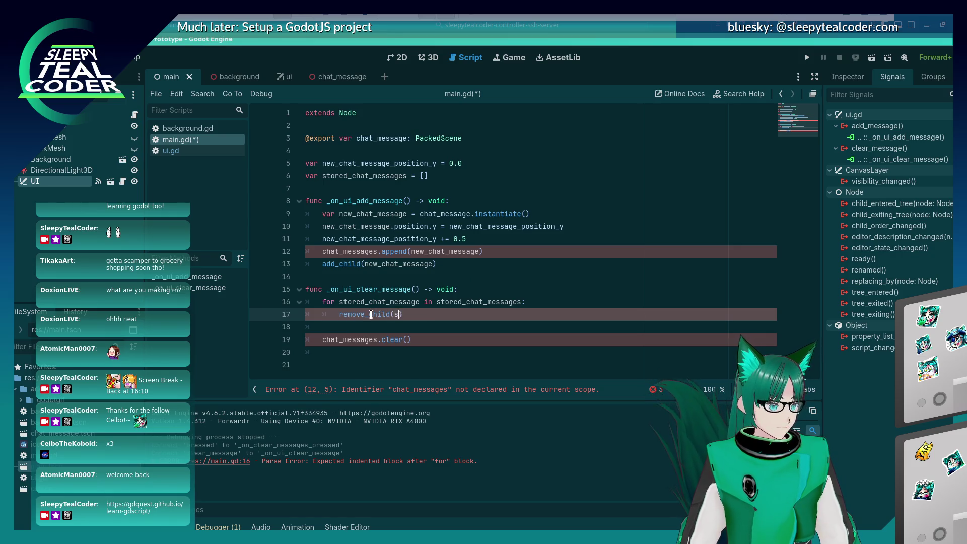
text(tored_chat_message))
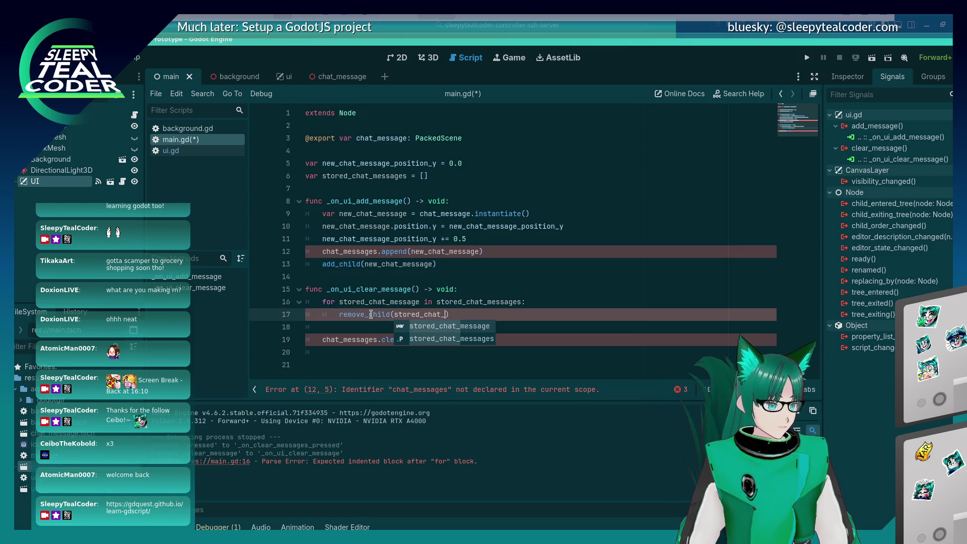
key(ctrl+s)
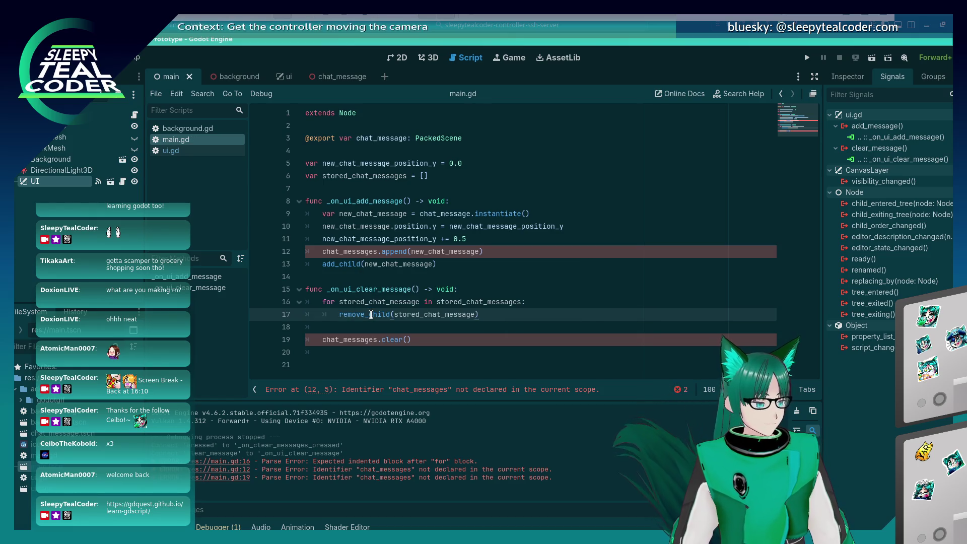
Prefix the append and clear calls on lines 12 and 19 with stored_, save, and run the project.
key(Down)
key(Down)
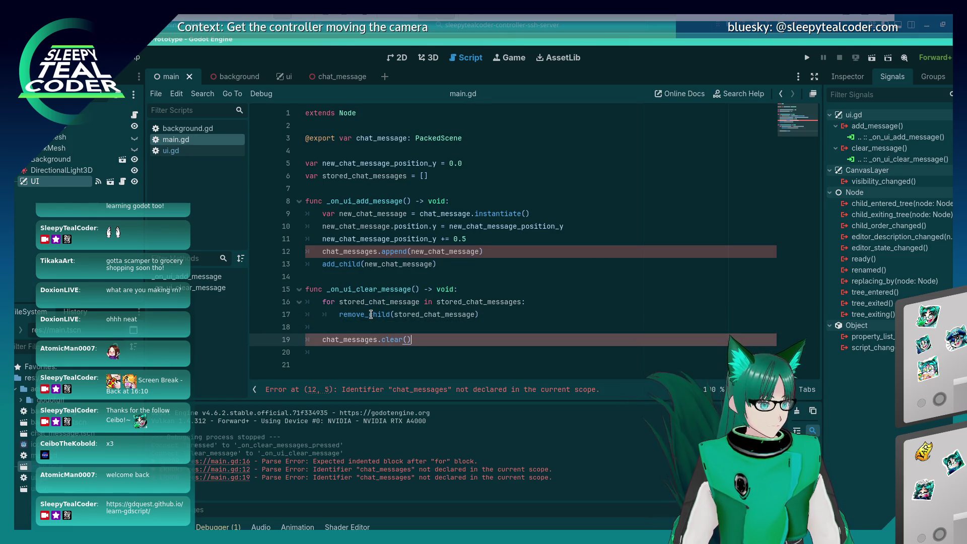
key(Up)
key(Up)
key(Up)
key(Home)
text(stored_)
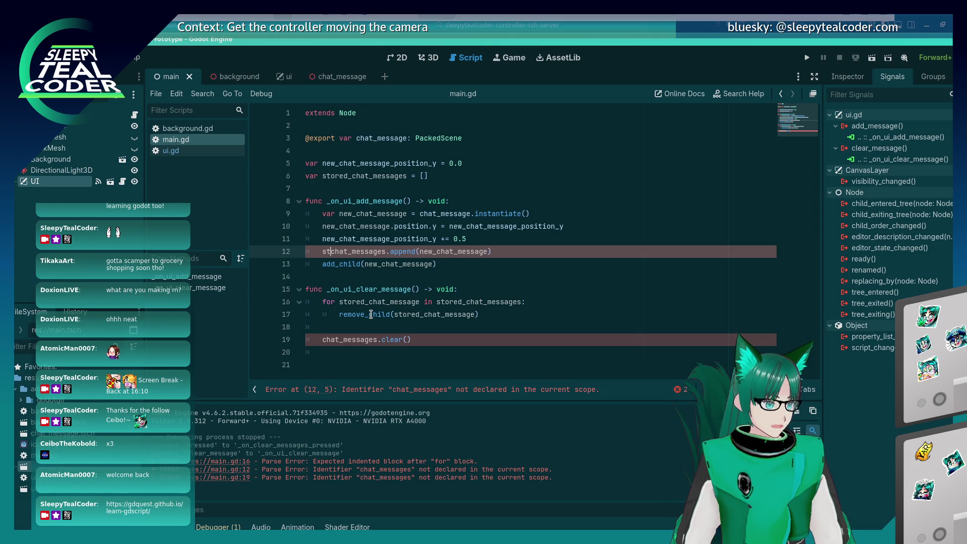
key(Down)
key(Down)
key(Down)
key(Home)
text(stored_)
click(481, 314)
key(ctrl+s)
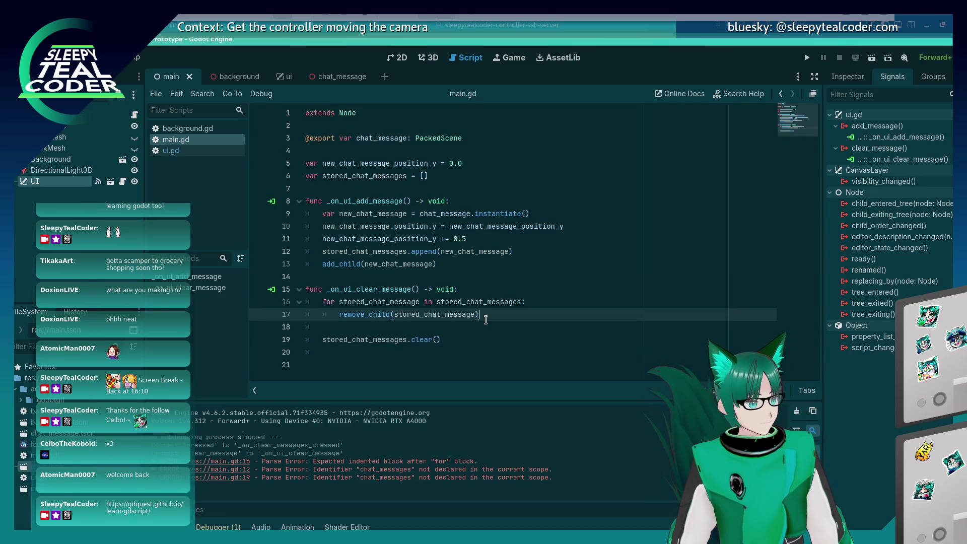
click(871, 58)
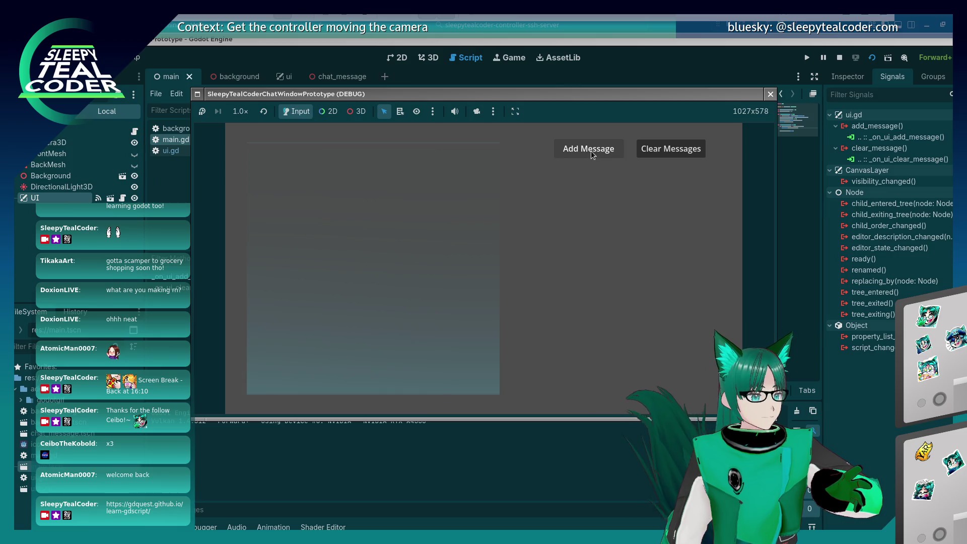
Test adding three messages, clearing, adding one and clearing again, then close the game window.
click(591, 150)
click(590, 150)
click(591, 151)
click(688, 155)
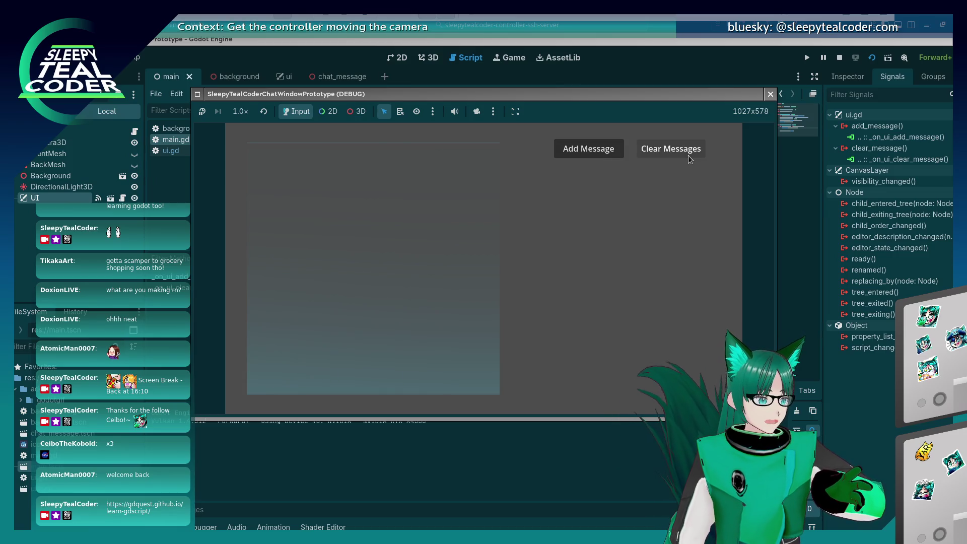
click(585, 158)
click(585, 157)
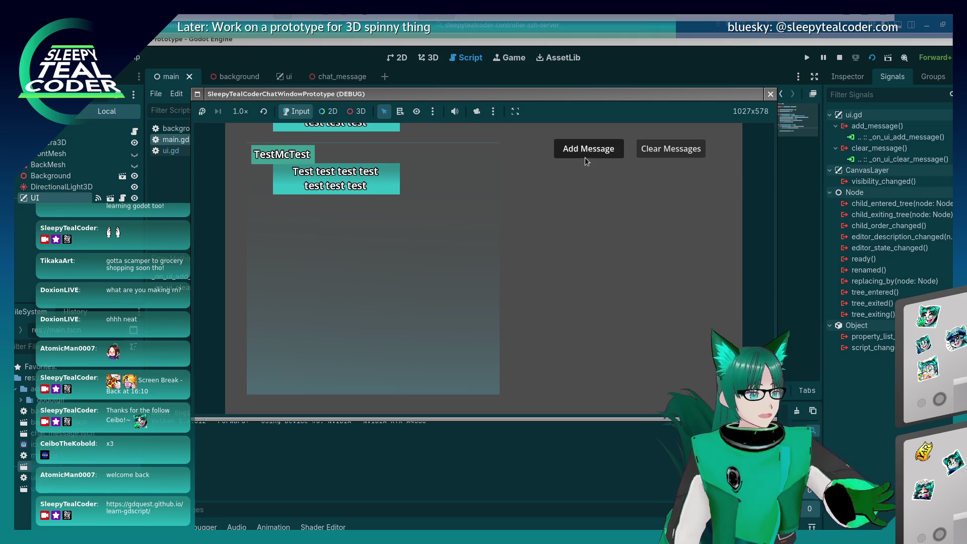
click(682, 161)
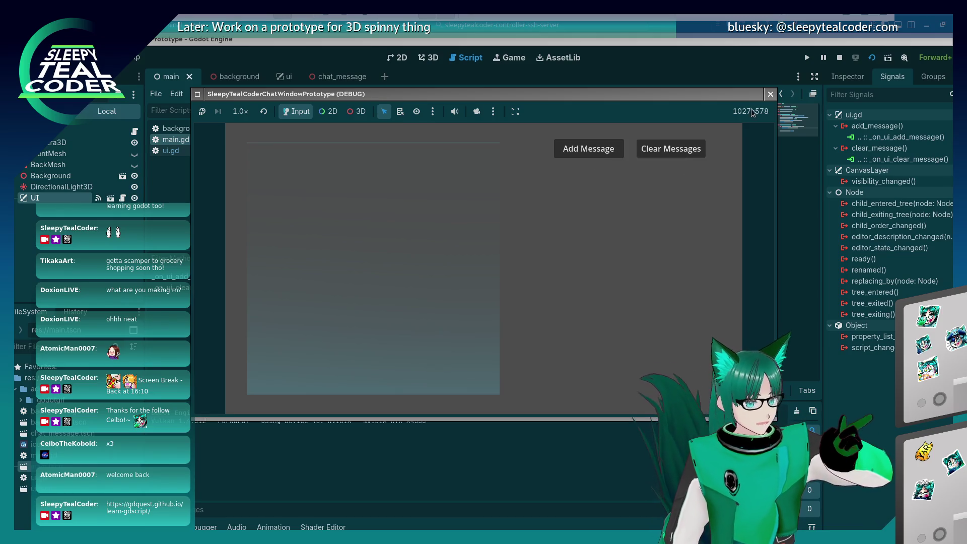
click(768, 95)
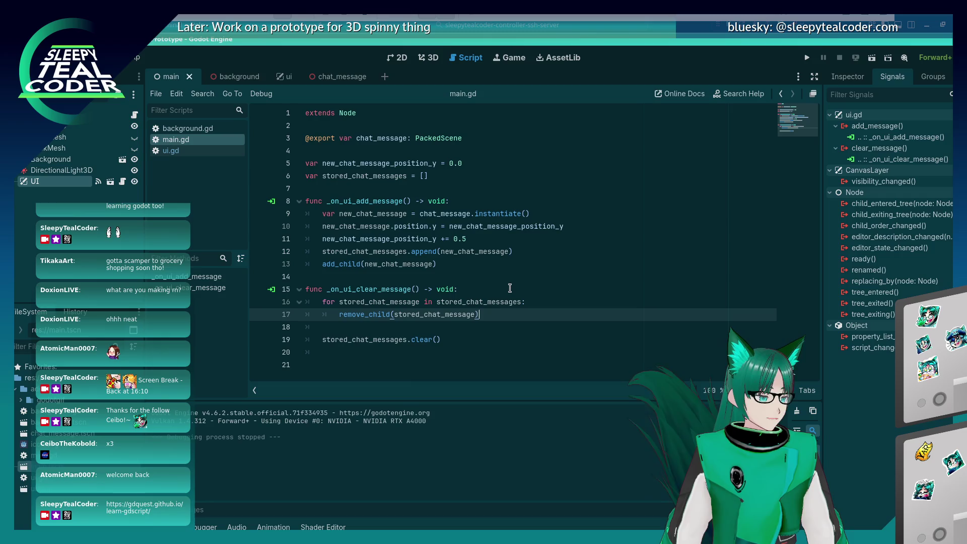
Add new_chat_message_position_y = 0.0 before the clear call and relaunch the prototype.
click(385, 163)
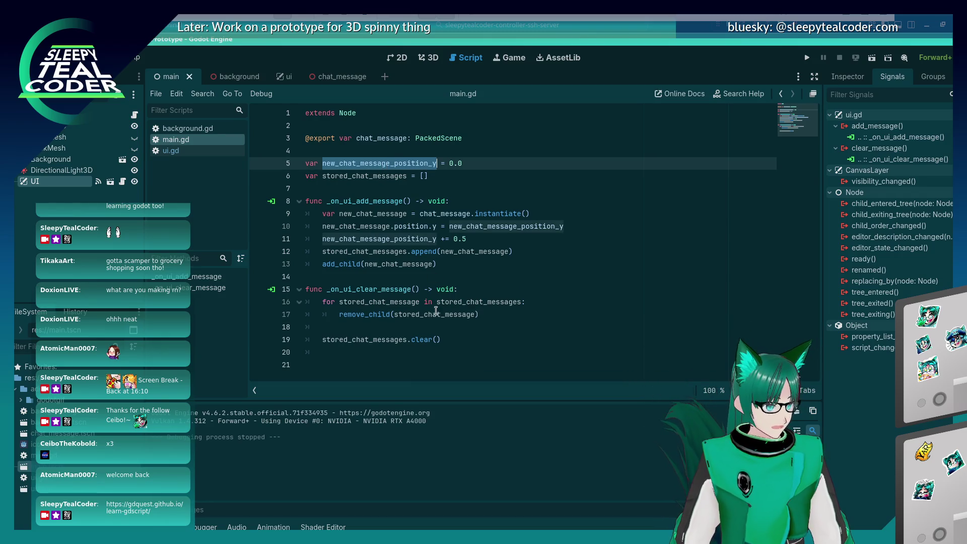
click(436, 327)
key(Return)
text(new_chat_message_position_y = 0.0)
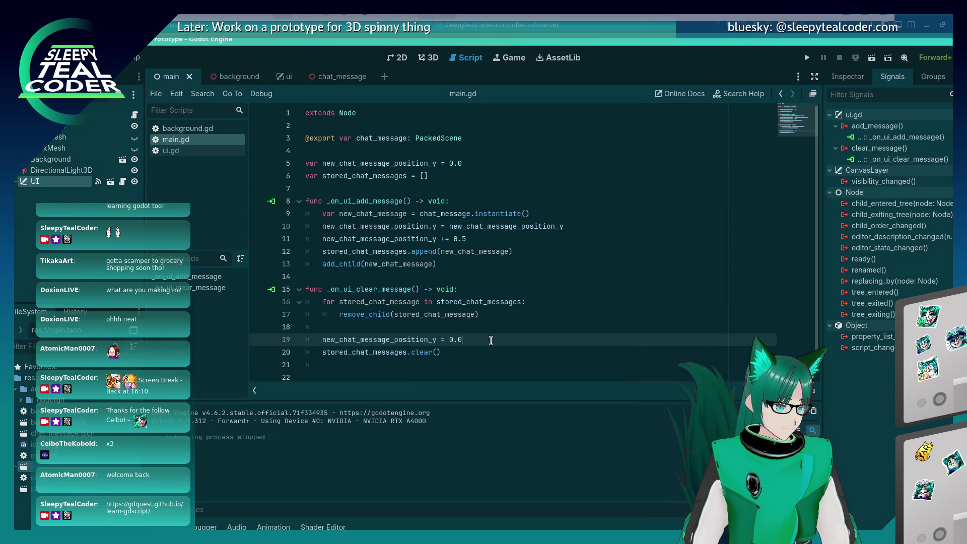
click(872, 57)
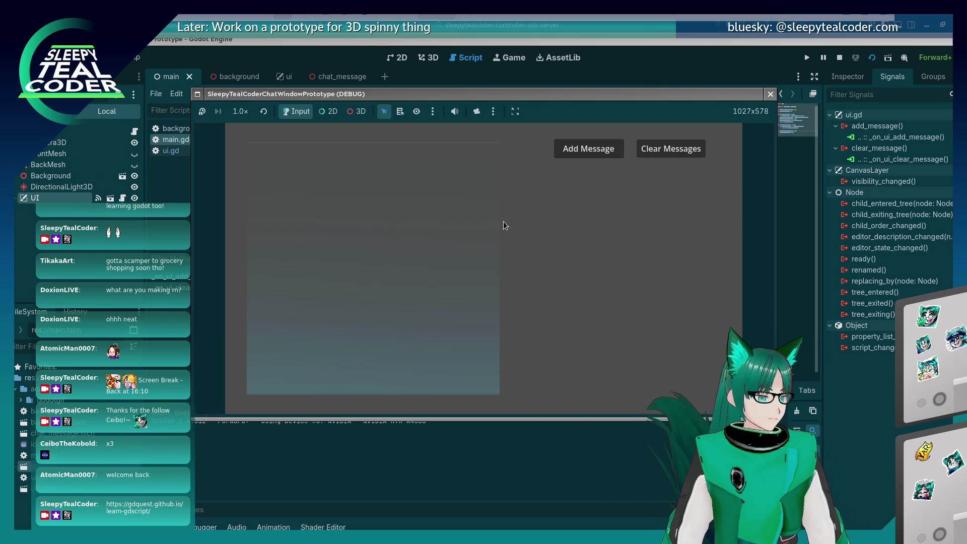
click(612, 148)
Repeatedly add and clear chat messages to confirm clearing resets the chat.
click(663, 145)
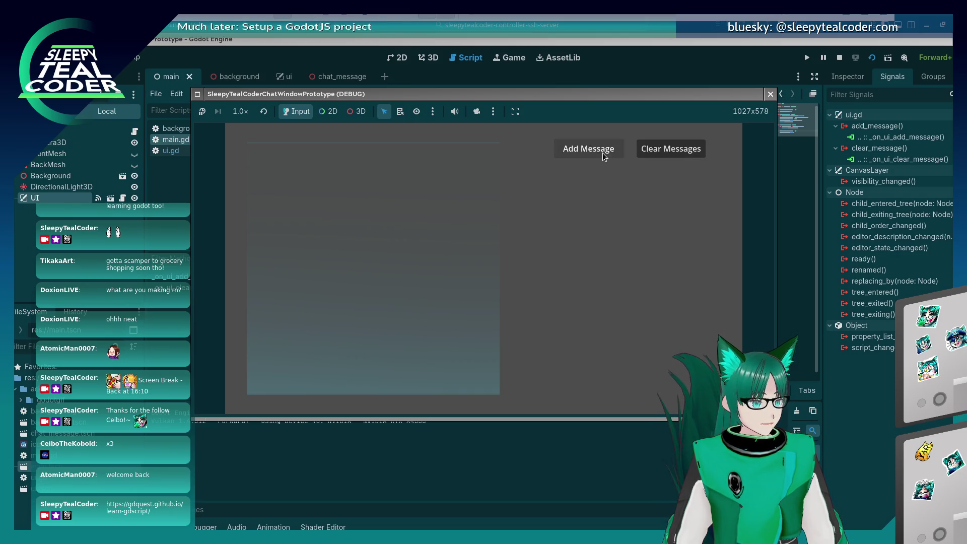
click(603, 152)
click(603, 152)
click(690, 151)
click(619, 143)
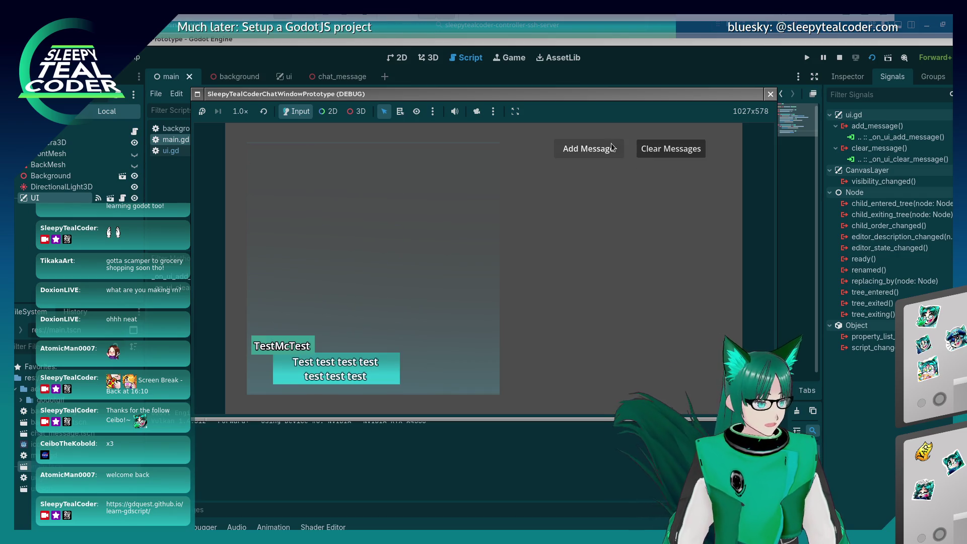
click(675, 149)
click(591, 156)
click(590, 156)
click(590, 156)
click(590, 156)
click(590, 157)
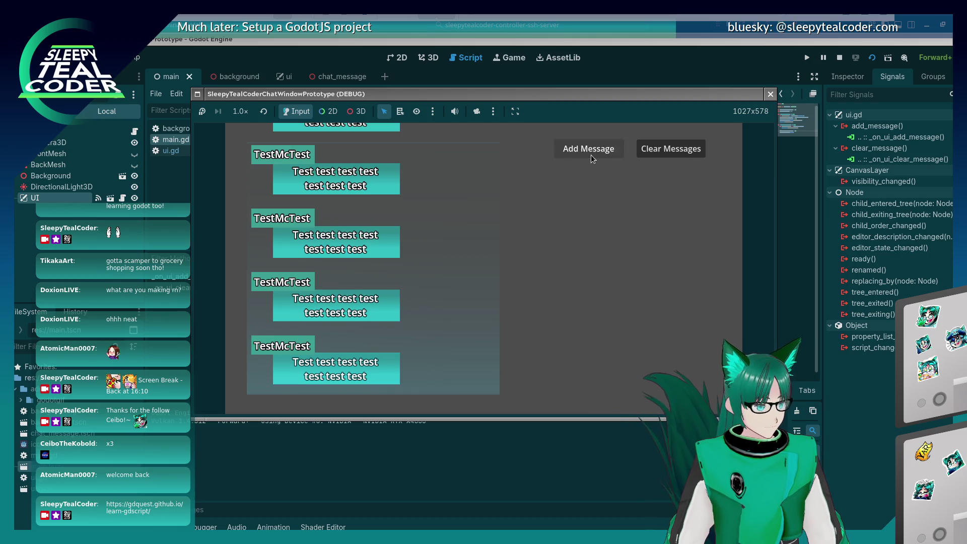
click(682, 151)
Add three TestMcTest messages, then switch the game view to 3D and take camera control.
click(620, 151)
click(620, 151)
click(620, 151)
click(620, 151)
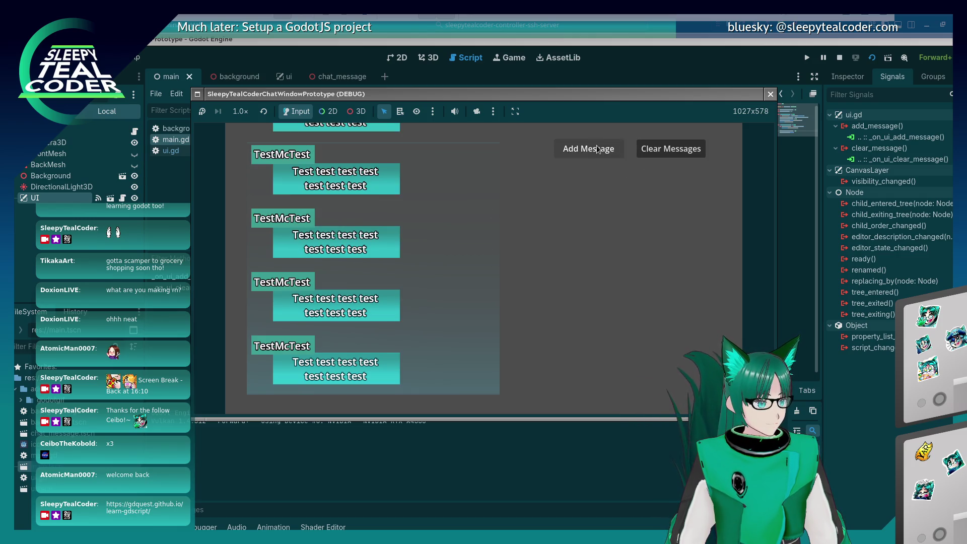
click(620, 151)
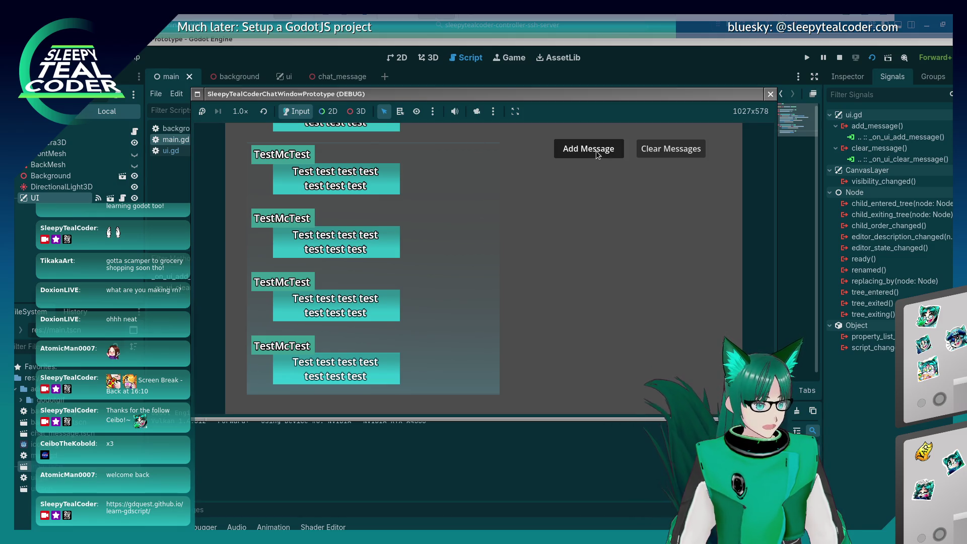
click(357, 111)
click(476, 111)
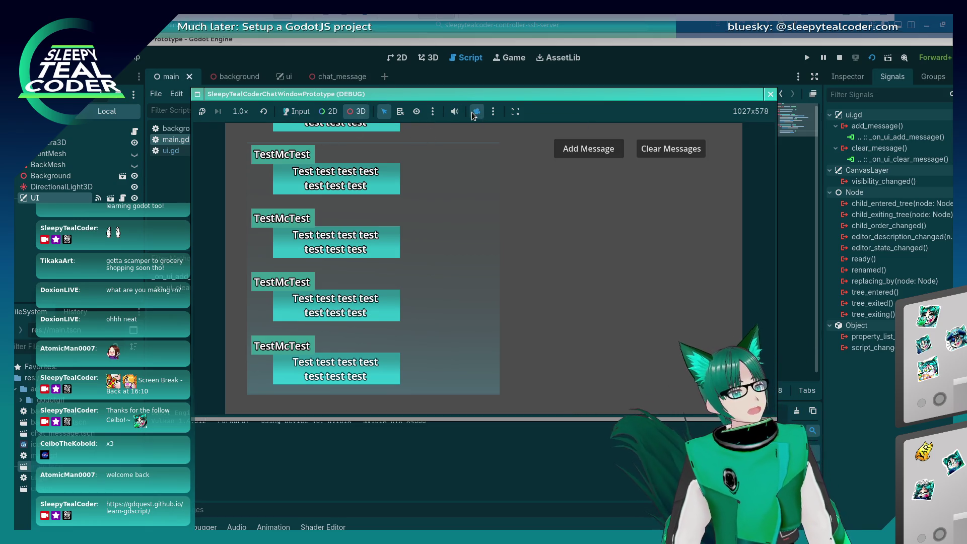
Take over the game camera and orbit it to see the message stack tilted in 3D.
click(470, 322)
mouse_move(556, 348)
mouse_down()
mouse_move(555, 306)
mouse_move(515, 222)
mouse_move(463, 336)
mouse_move(463, 236)
mouse_move(477, 300)
mouse_move(510, 287)
mouse_up()
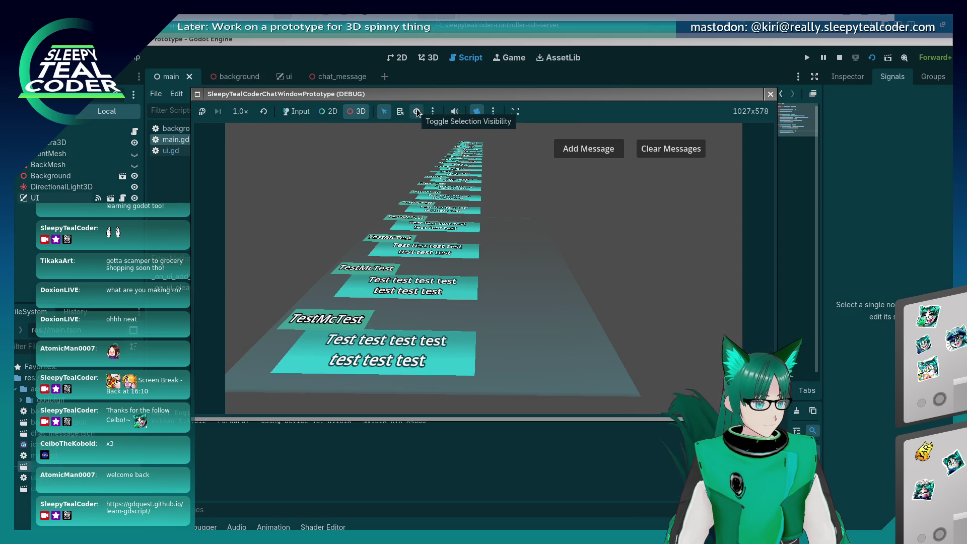
click(477, 112)
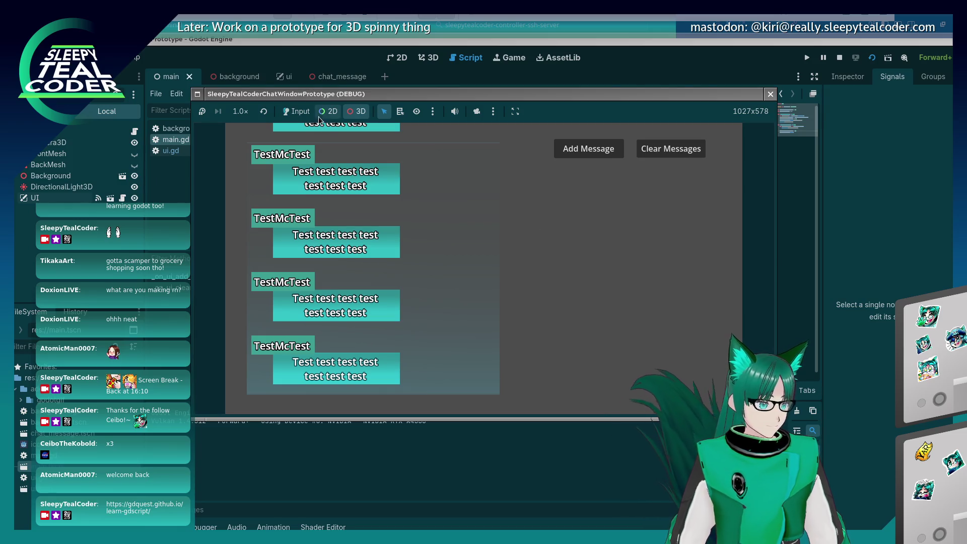
Clear all chat messages, then stop the game with F8 and return to the 3D scene view.
click(297, 111)
click(669, 149)
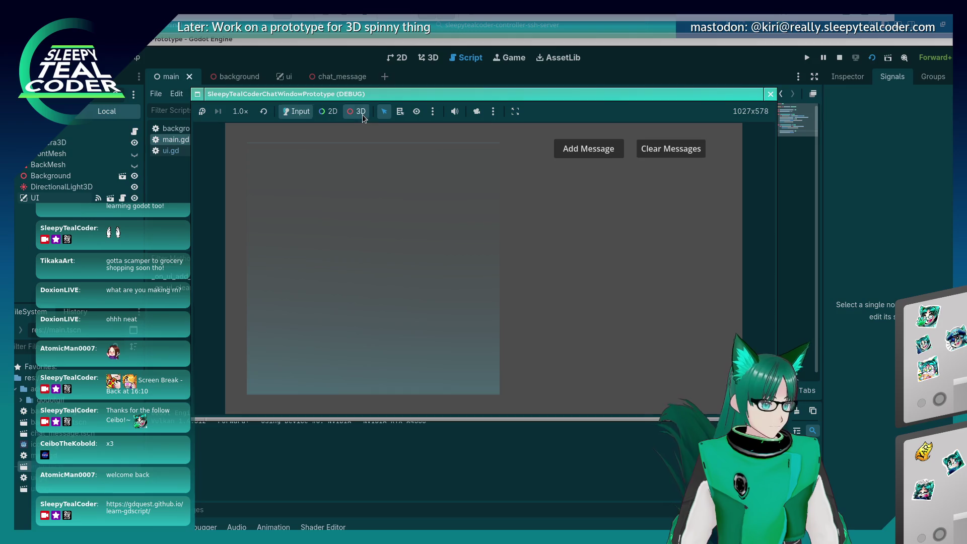
click(476, 111)
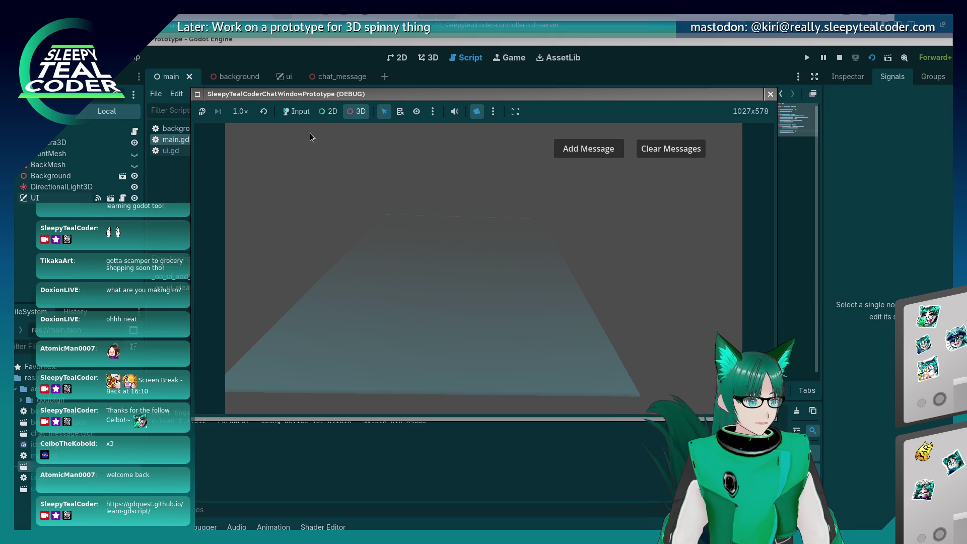
click(301, 112)
click(477, 111)
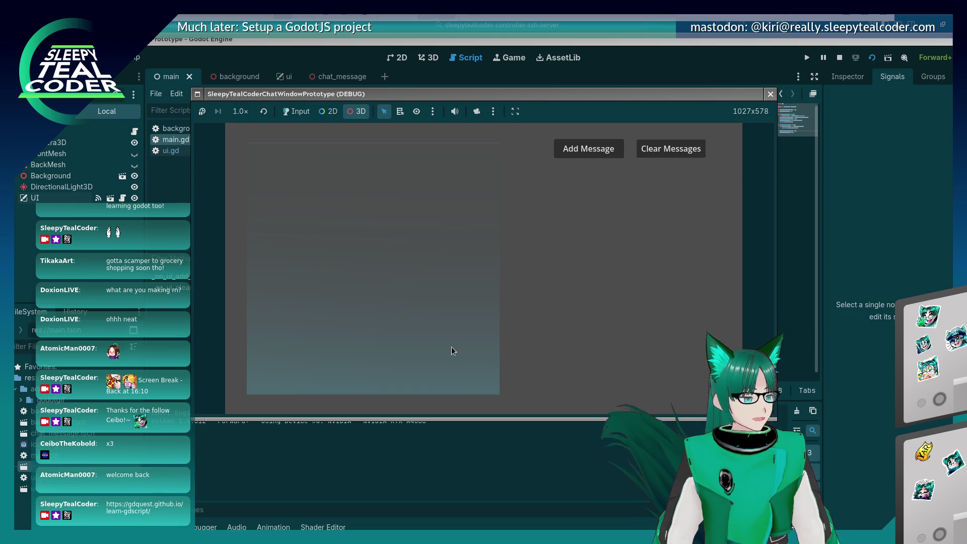
key(F8)
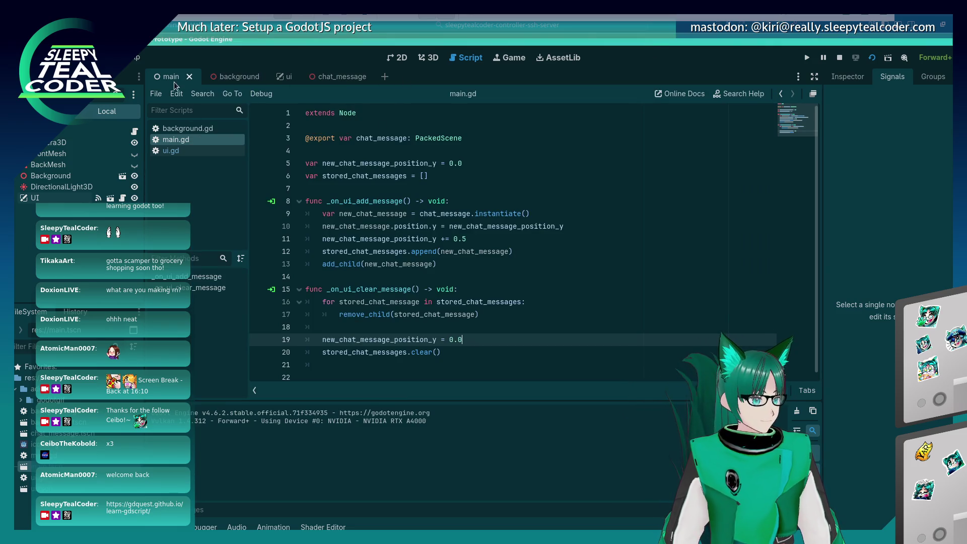
click(427, 57)
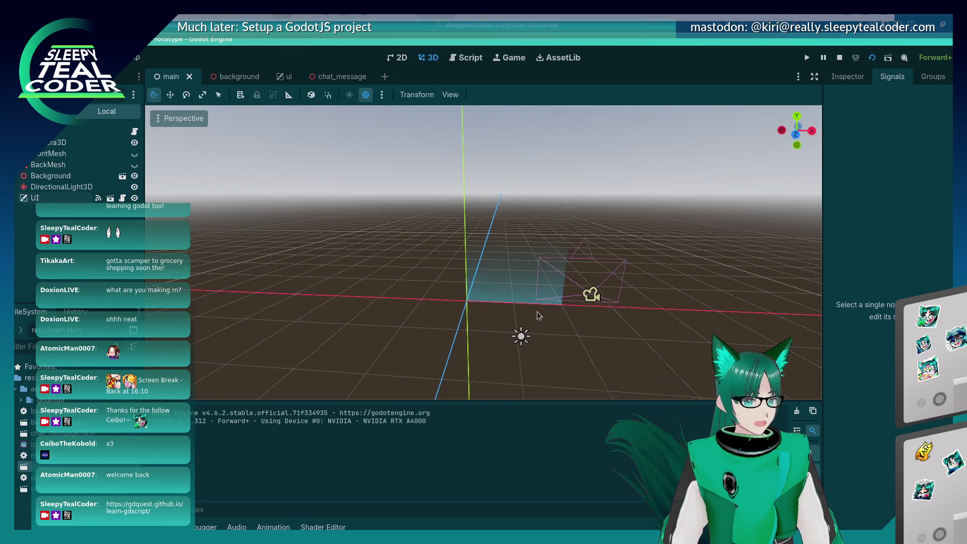
Preview the scene through Camera3D and bring up its Transform settings in the Inspector.
click(609, 255)
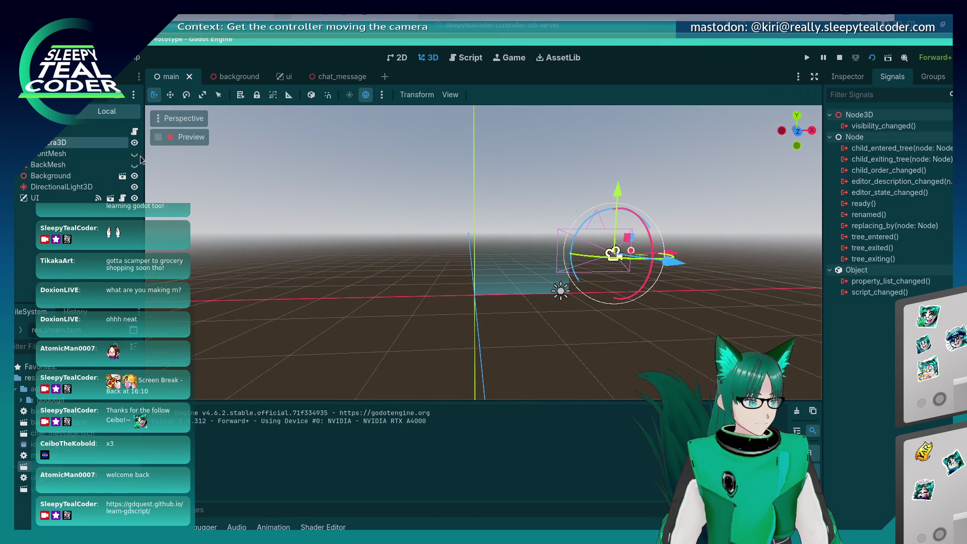
click(158, 137)
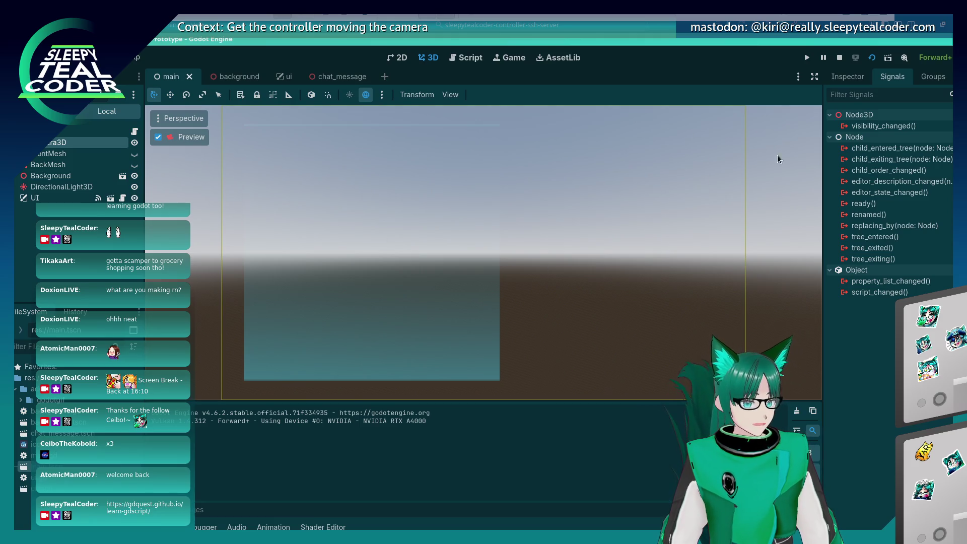
click(848, 78)
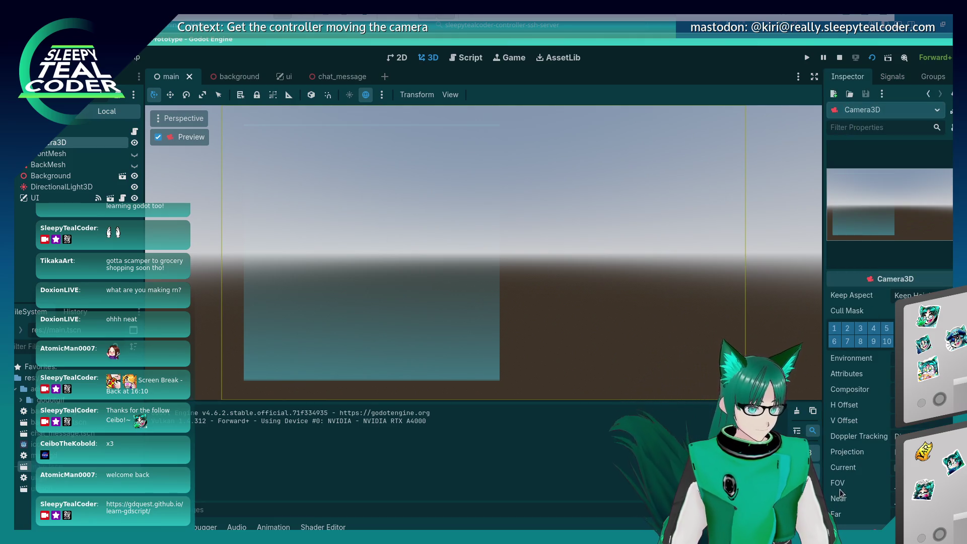
scroll(853, 471, down, 5)
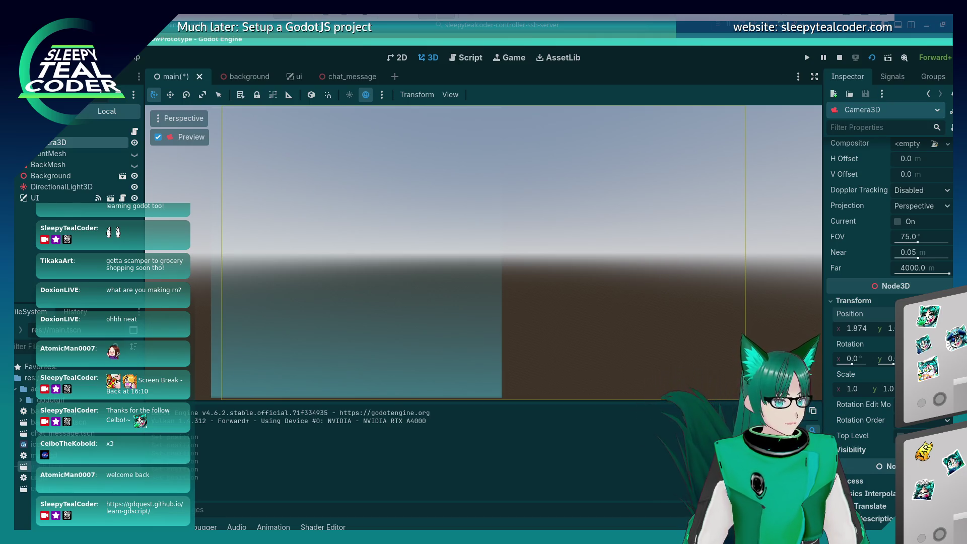
Try Camera3D X positions of 1.88, 1.85 and then 1.82.
click(856, 329)
text(1)
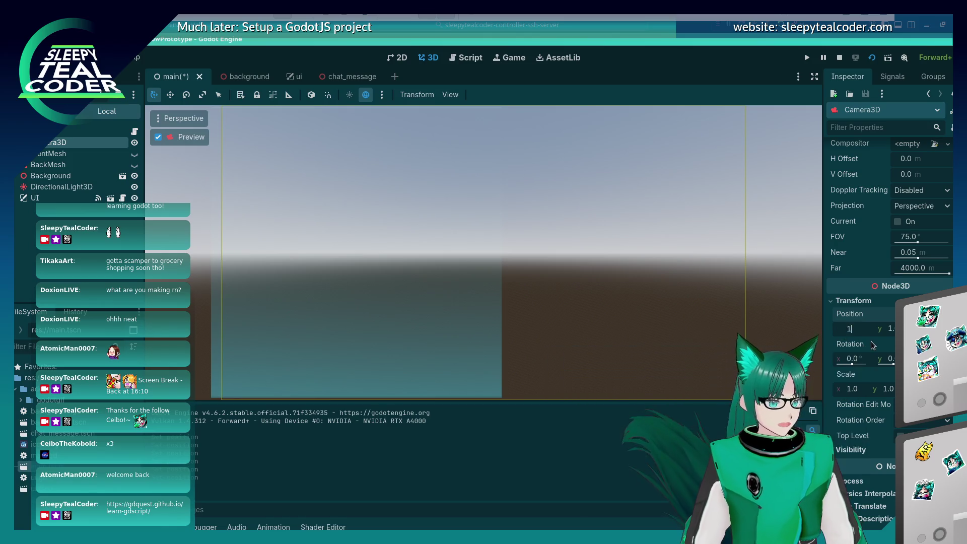
text(.88)
key(Return)
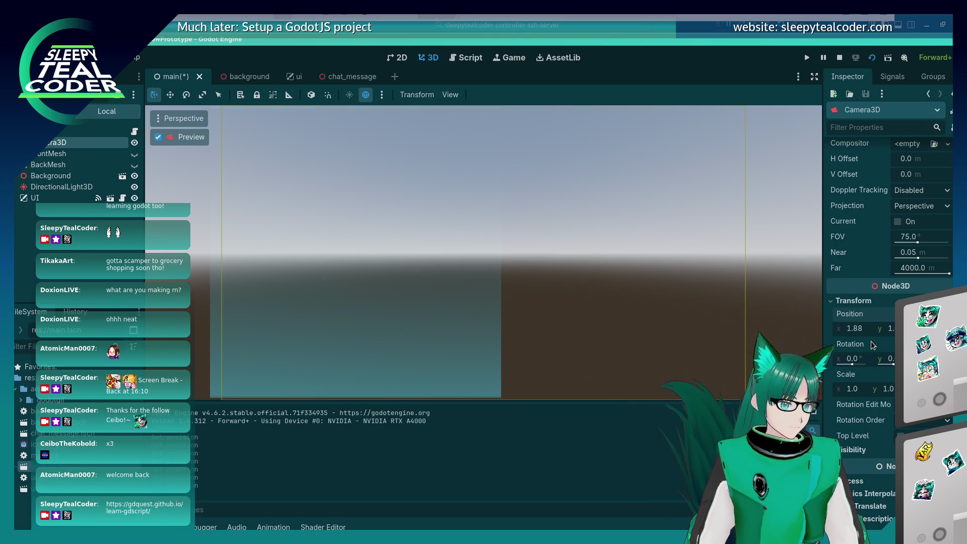
click(860, 329)
text(1.)
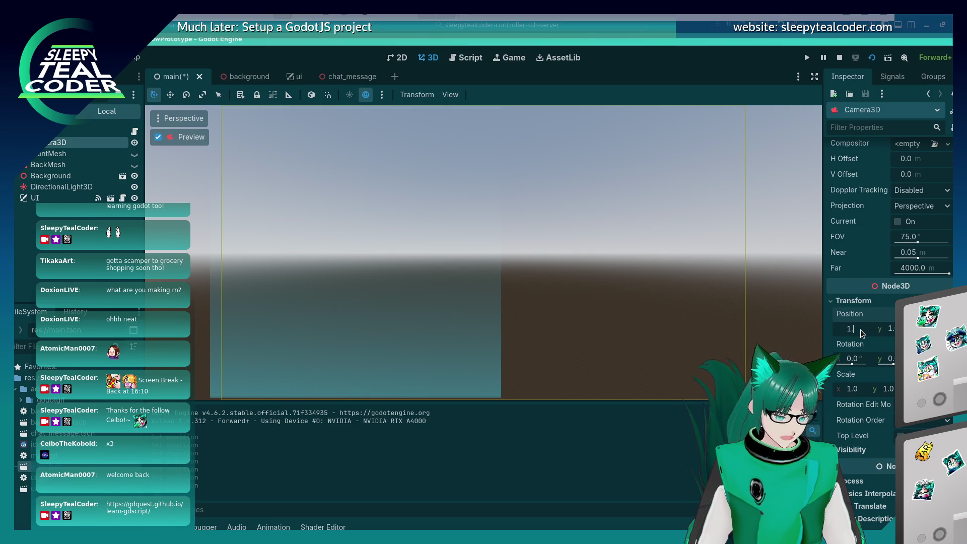
text(85)
key(ctrl+a)
text(1.82)
key(Return)
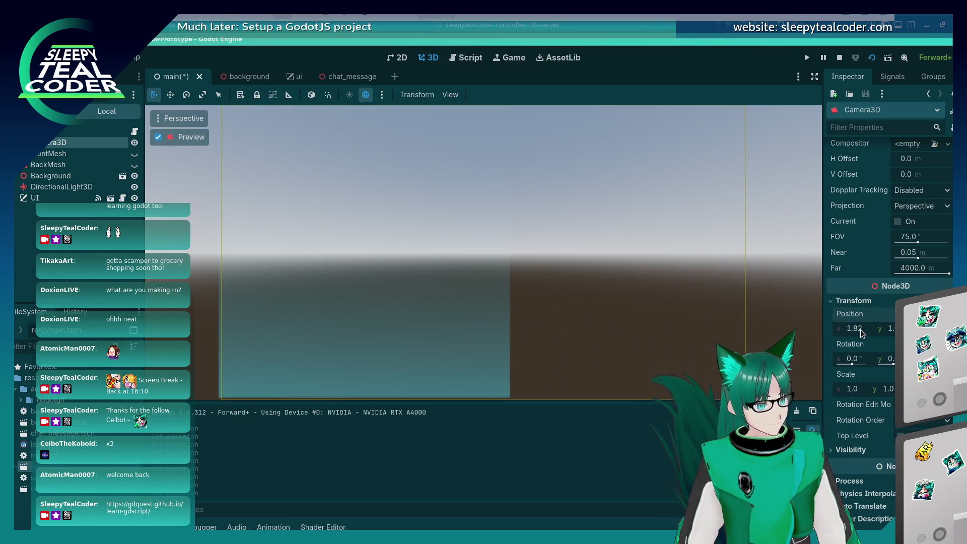
Refine the X position through 1.81, 1.8 and 1.75, settling on 1.78.
click(860, 329)
text(1.81)
key(Return)
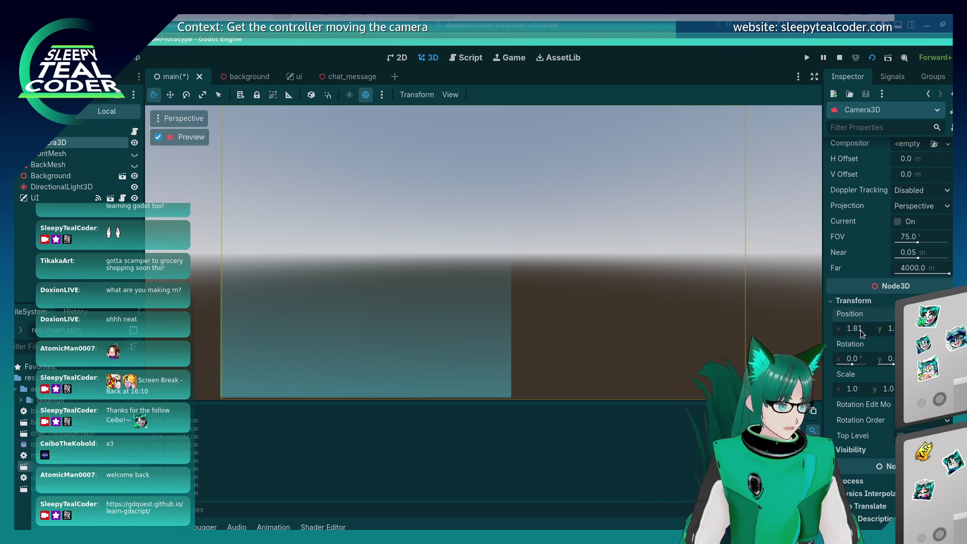
key(BackSpace)
key(Return)
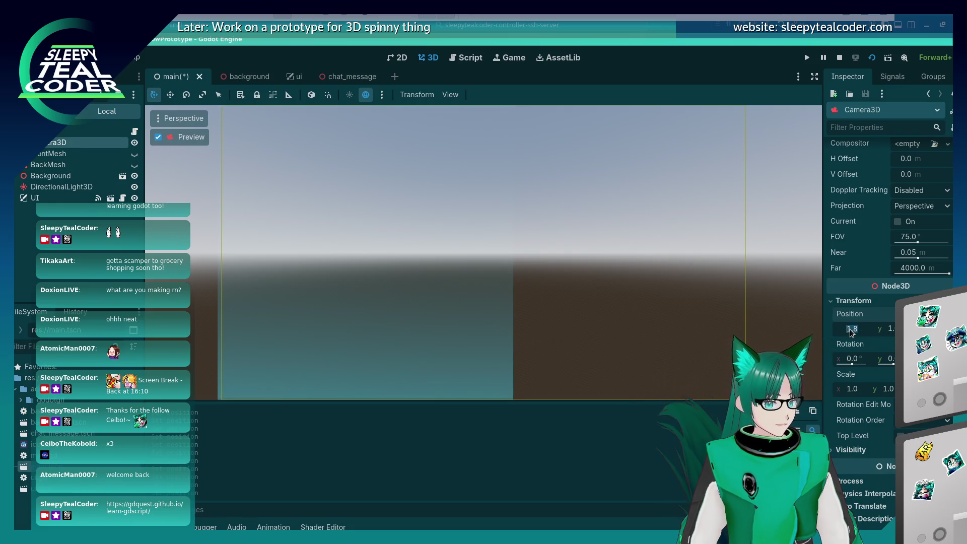
text(75)
key(Return)
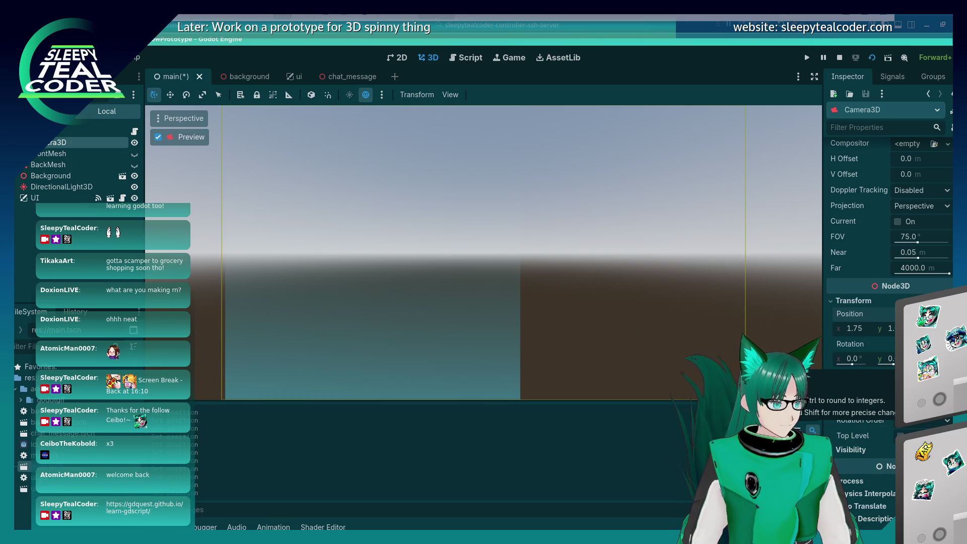
click(864, 330)
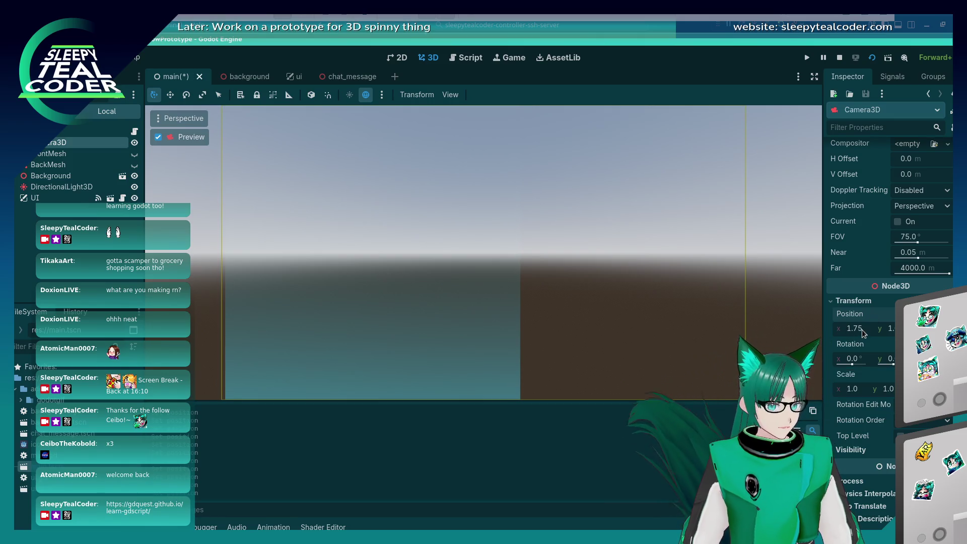
text(1.78)
key(Return)
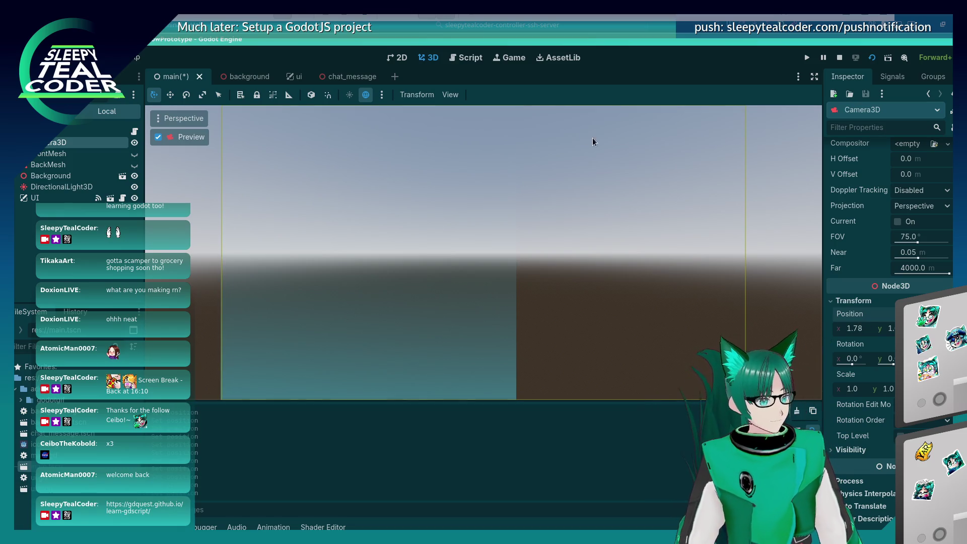
key(alt+Tab)
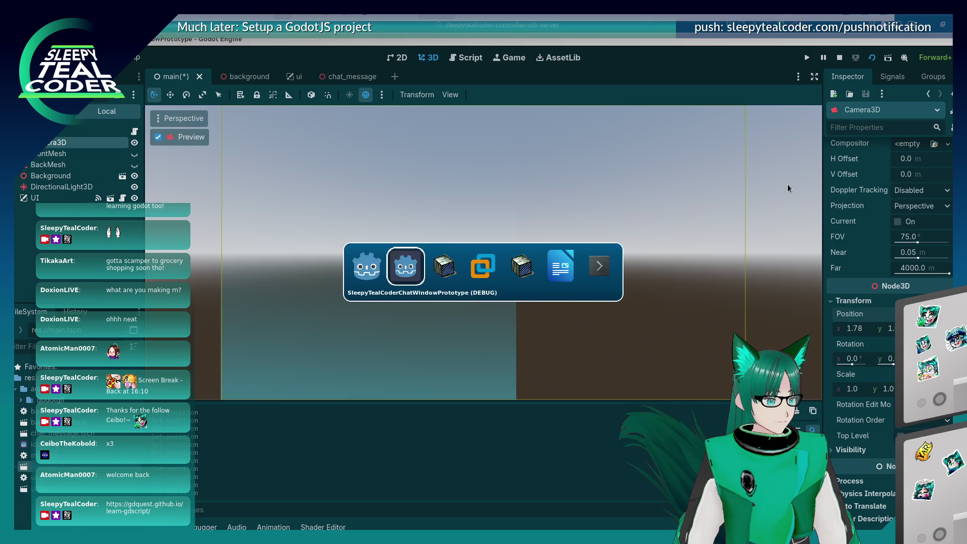
Restart the prototype with saved changes and add four TestMcTest message cards.
key(alt+Tab)
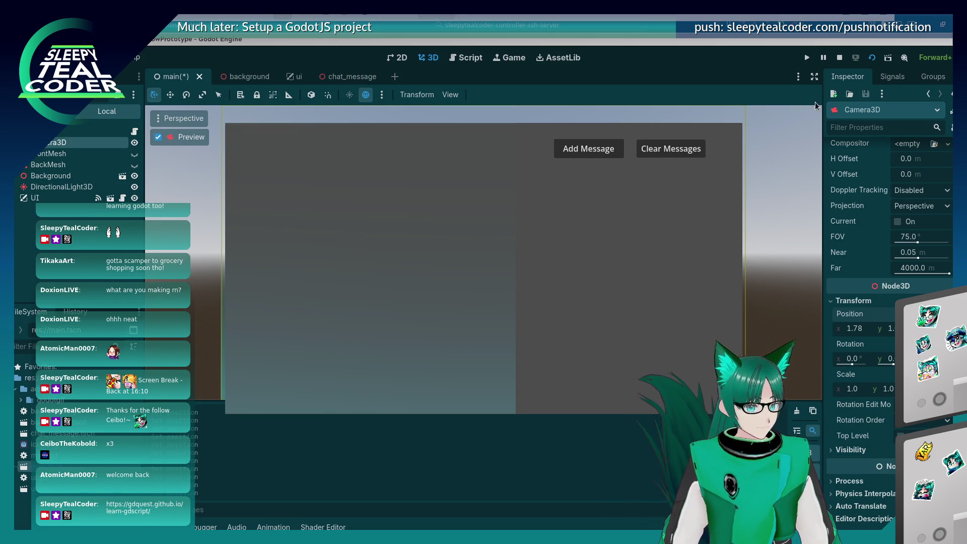
click(833, 59)
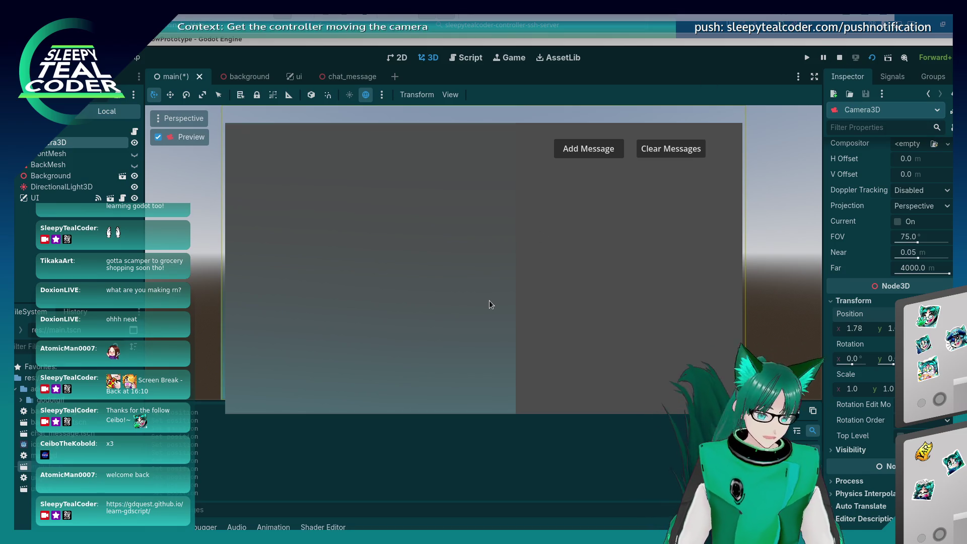
click(873, 58)
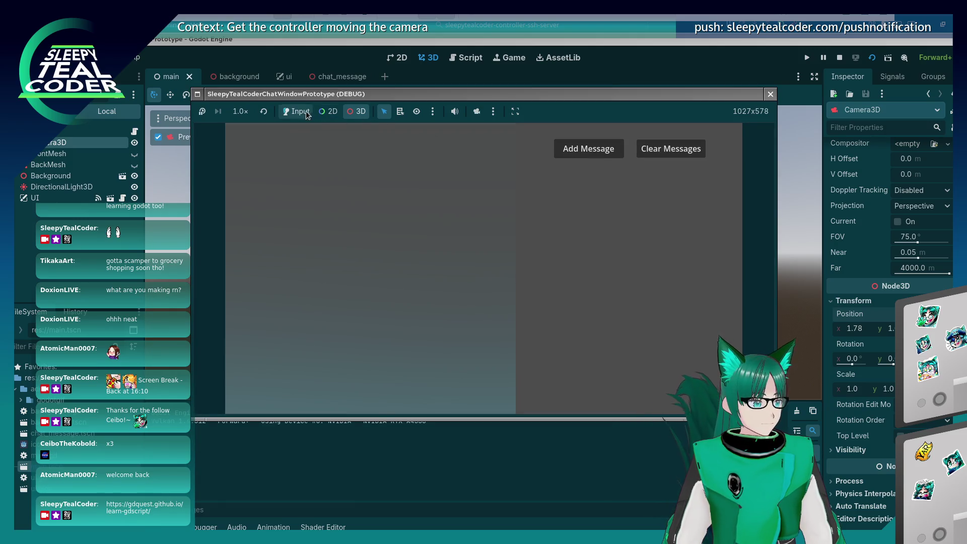
click(602, 143)
click(603, 143)
click(603, 144)
click(603, 143)
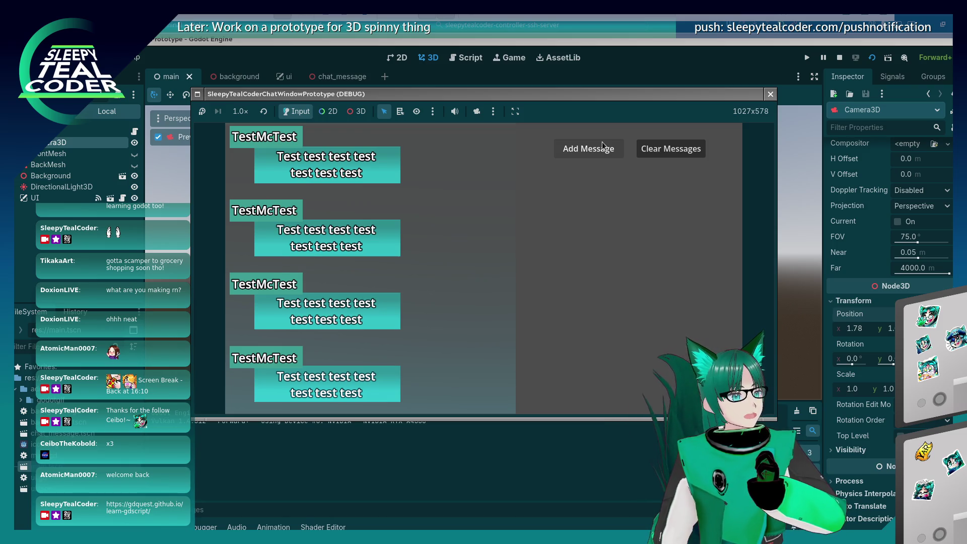
Close the game window and open Project > Export.
click(770, 94)
click(48, 57)
click(75, 117)
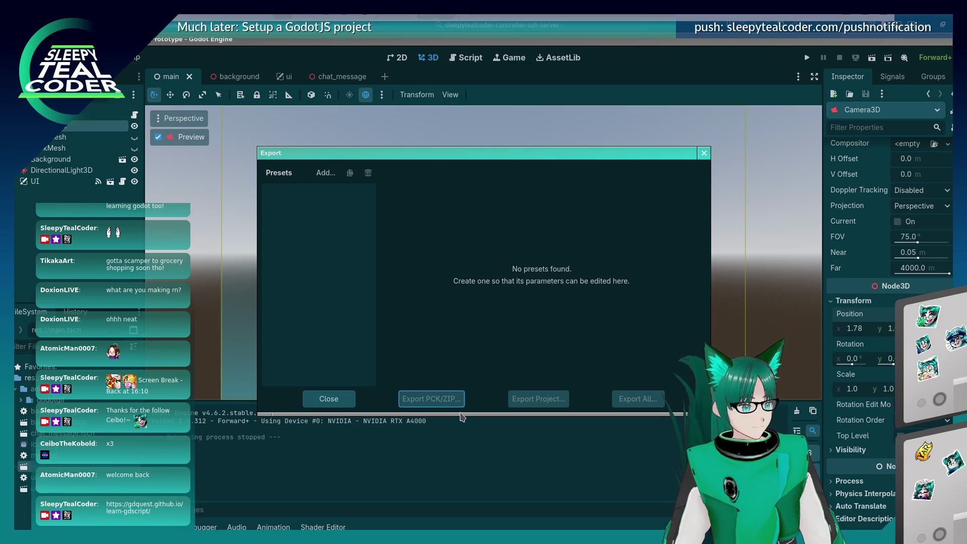
Add a Linux export preset with Export Console Wrapper set to Debug and Release.
click(322, 172)
click(328, 236)
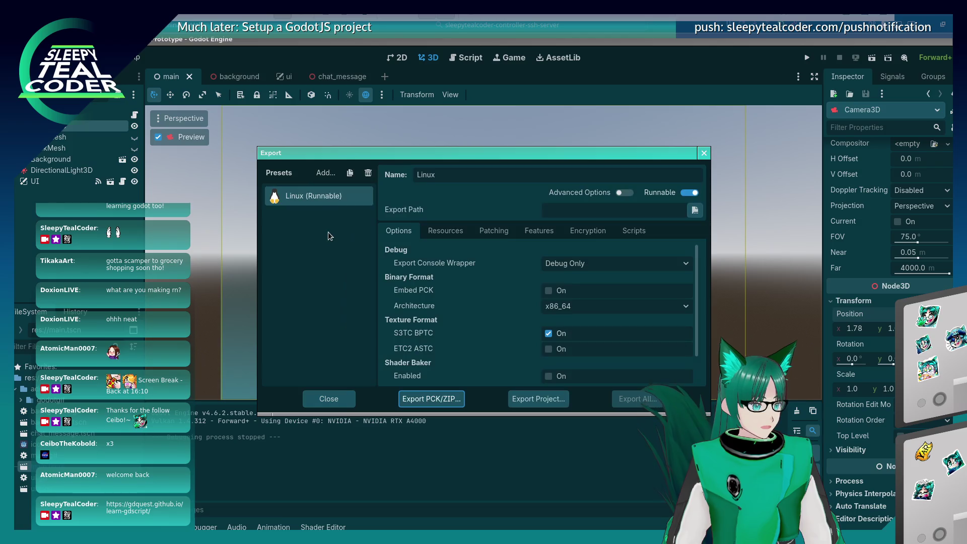
click(567, 265)
click(562, 305)
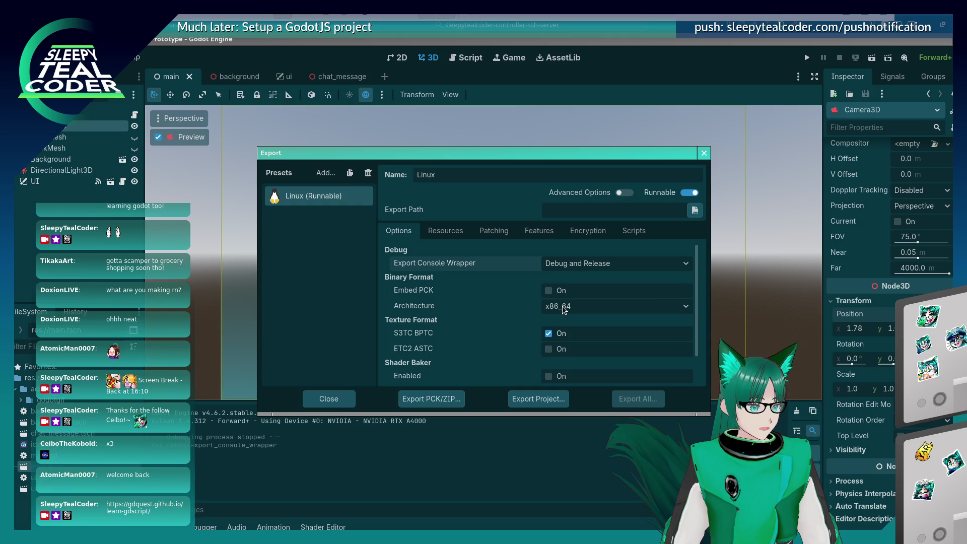
Enter /tmp as the export path and browse for the export file.
click(570, 212)
text(/)
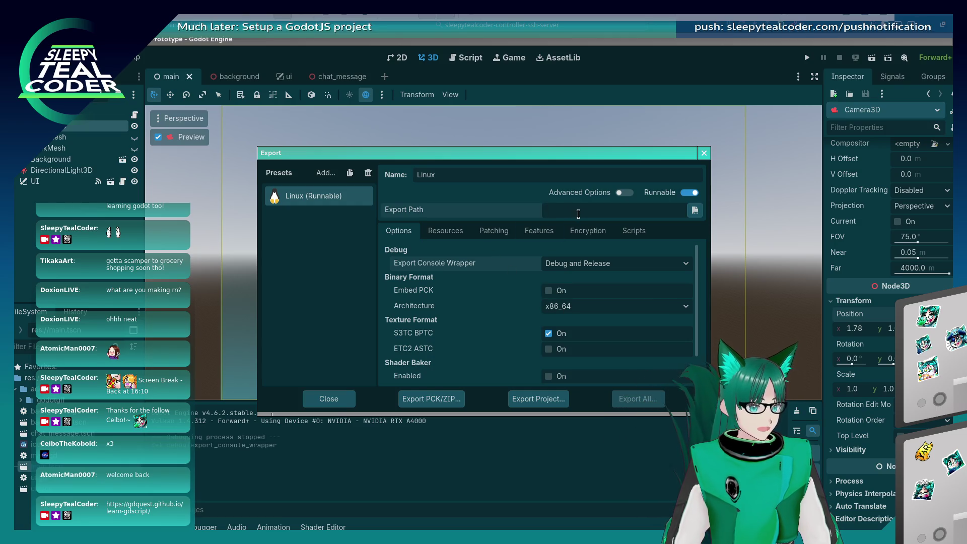
text(tmp/)
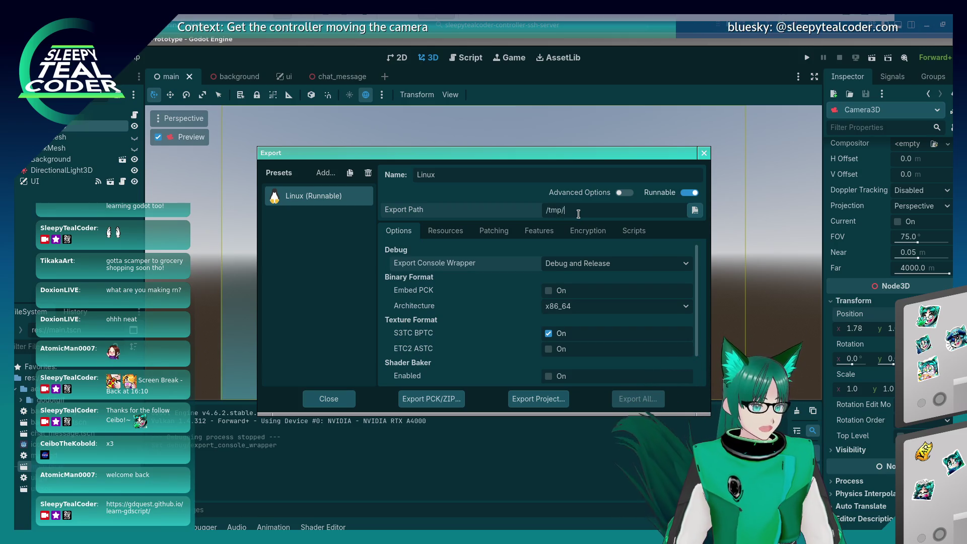
click(695, 210)
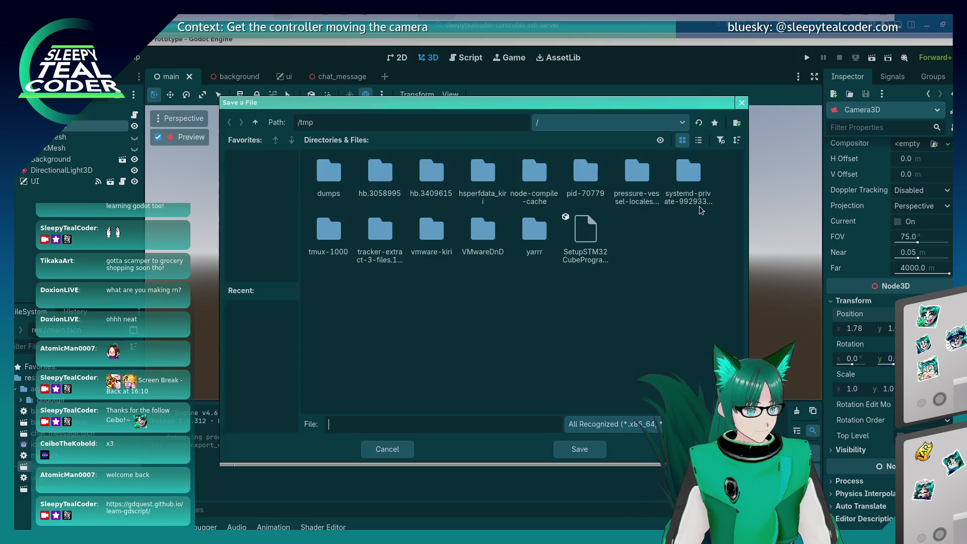
Save the export as /tmp/yarrr/SleepyTealCoderChatWindowPrototype.x86_64, fixing the invalid-extension warning.
double_click(512, 231)
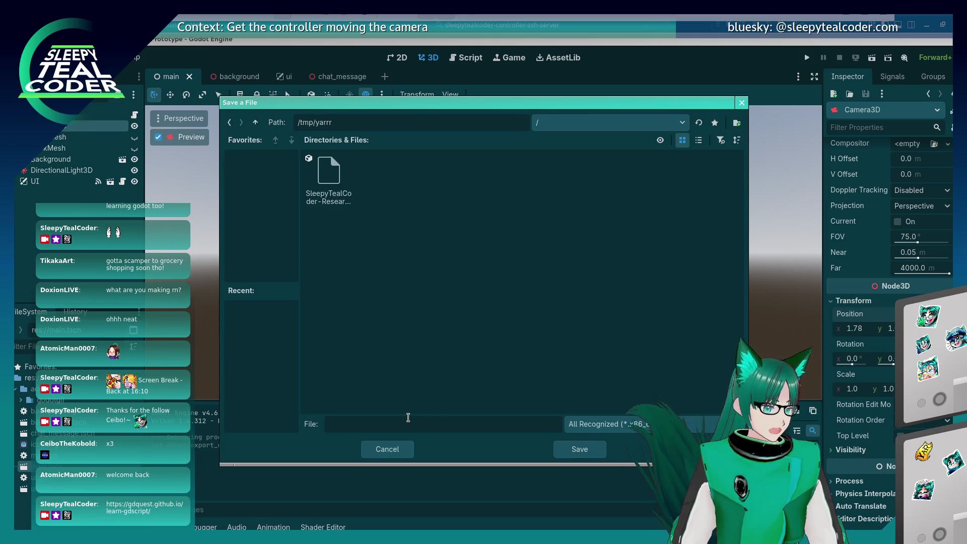
text(SleepyTealC)
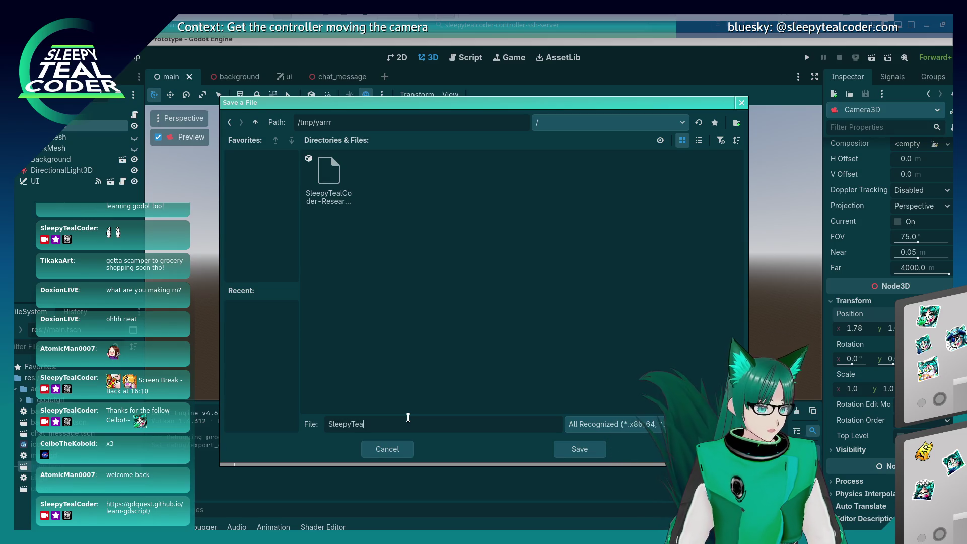
text(oder)
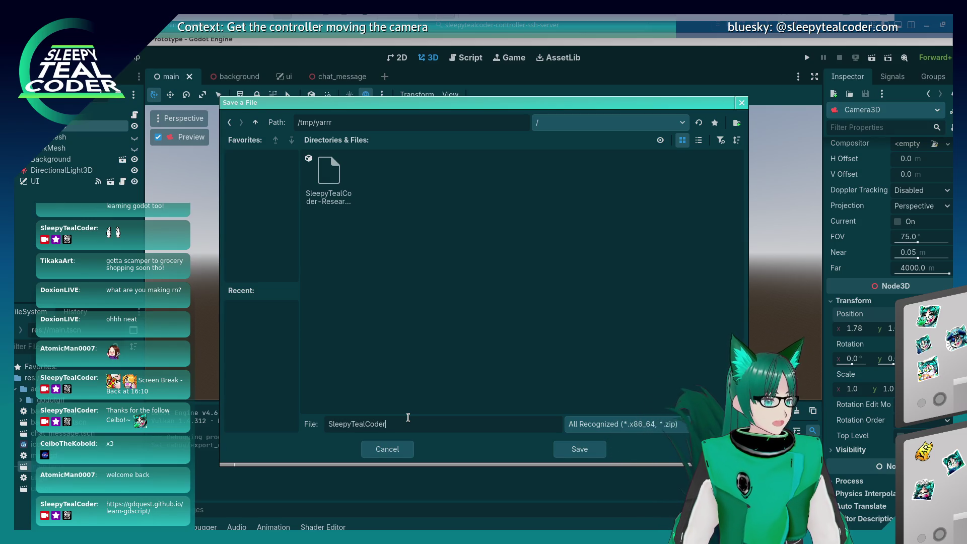
text(ChatWind)
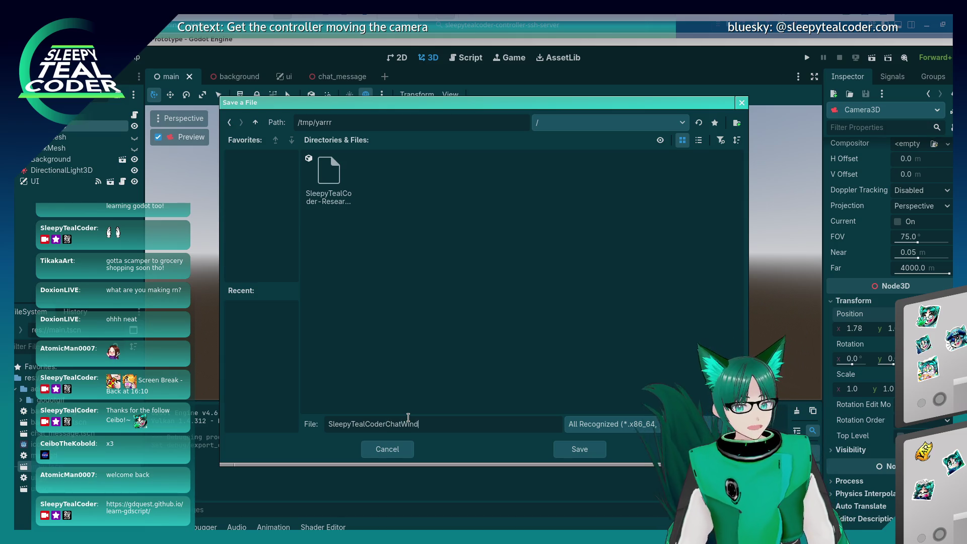
text(owPrototype)
key(Return)
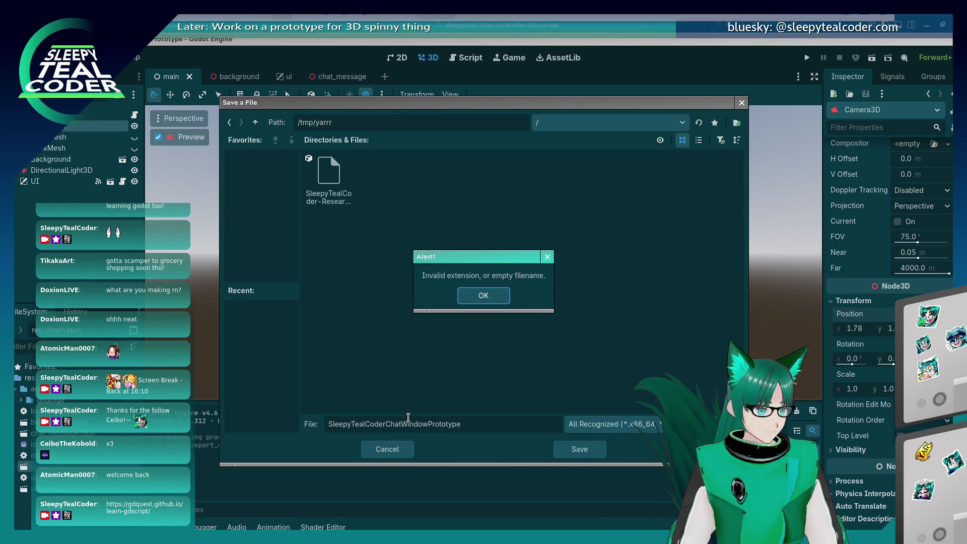
click(483, 296)
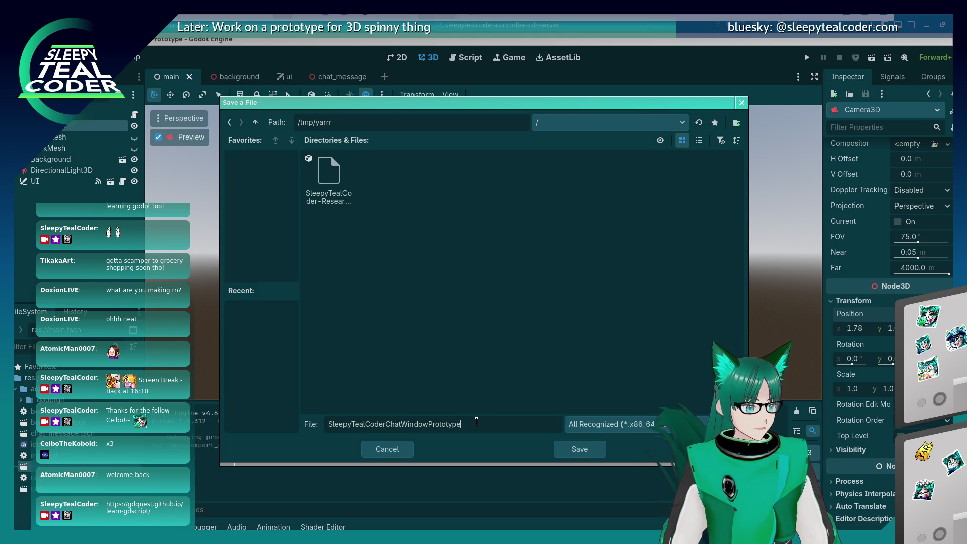
text(.x)
key(Return)
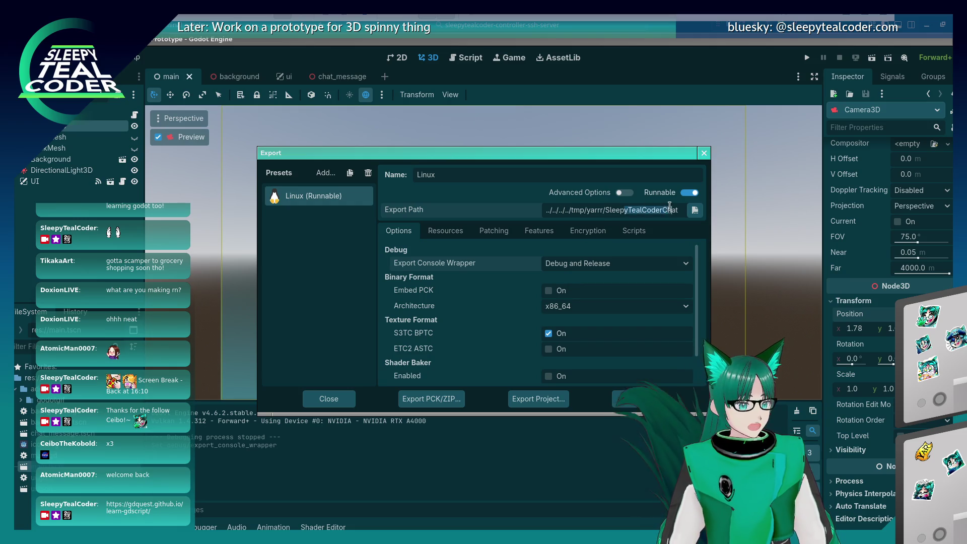
Keep x86_64 architecture, export all presets as a Release build, then switch to Konsole.
click(623, 208)
key(End)
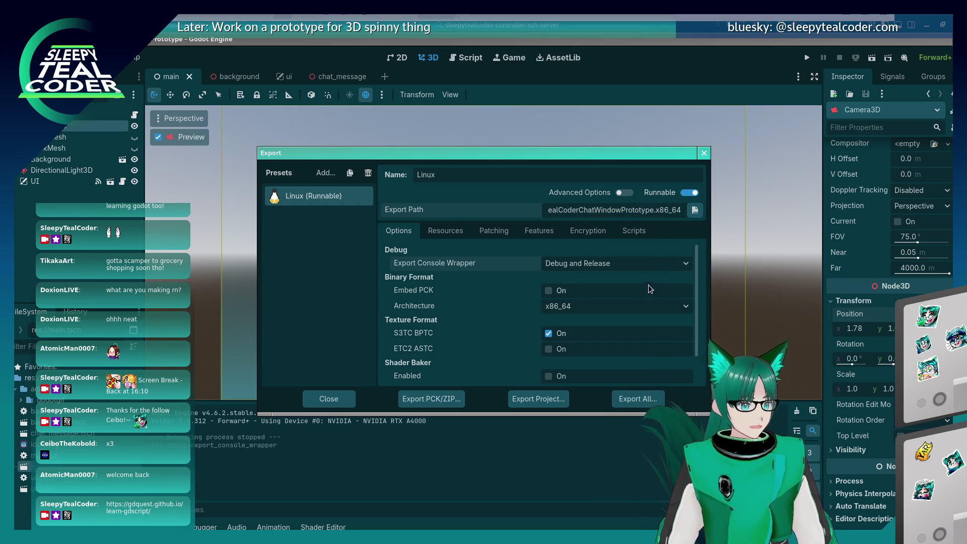
click(620, 308)
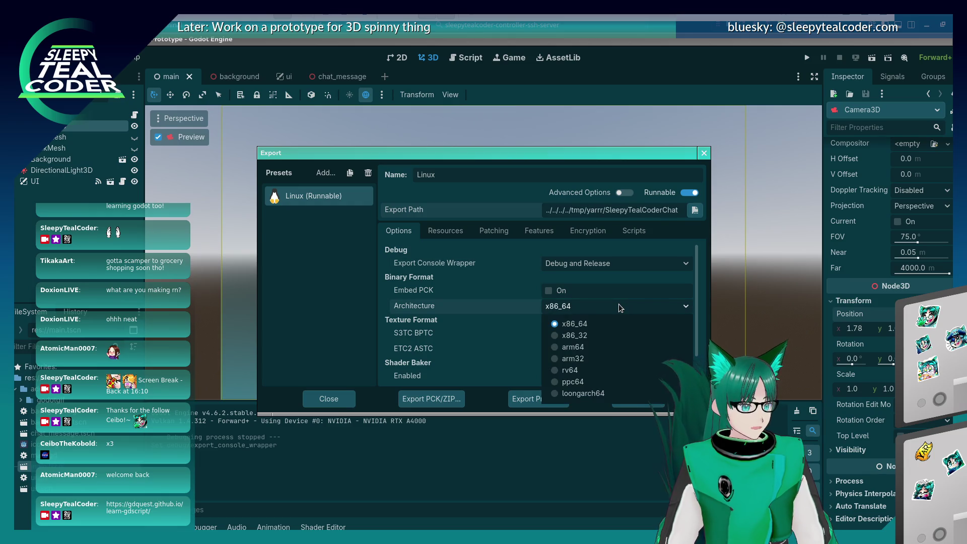
click(625, 321)
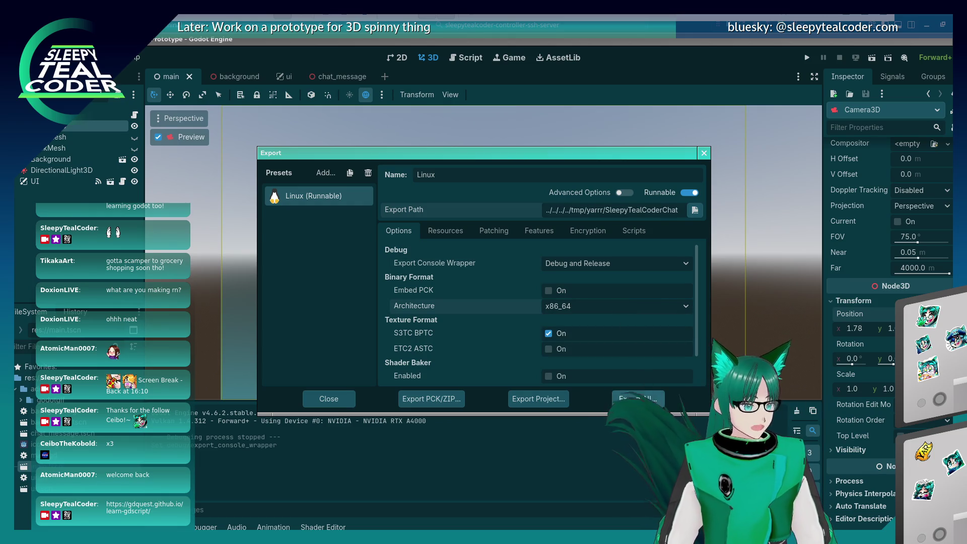
click(642, 398)
click(552, 285)
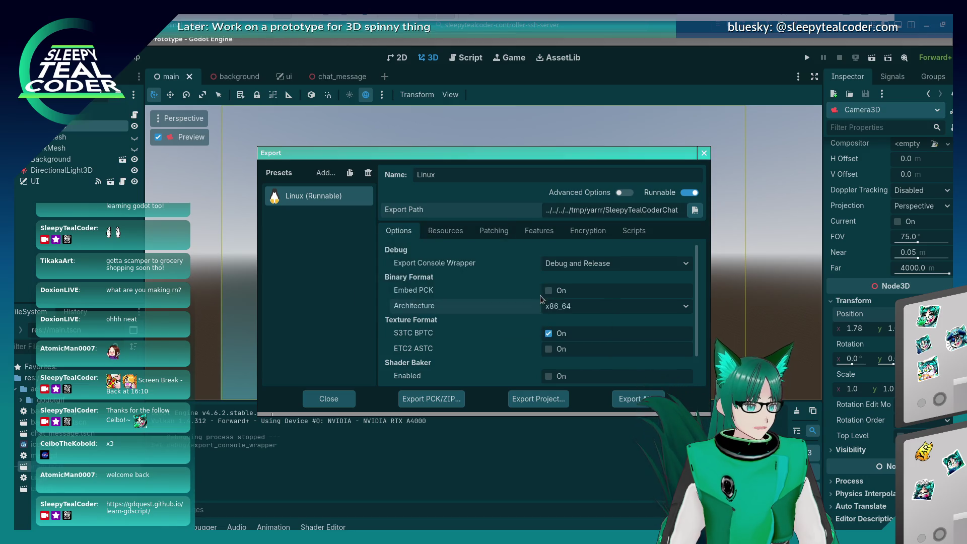
key(alt+Tab)
key(alt+Tab)
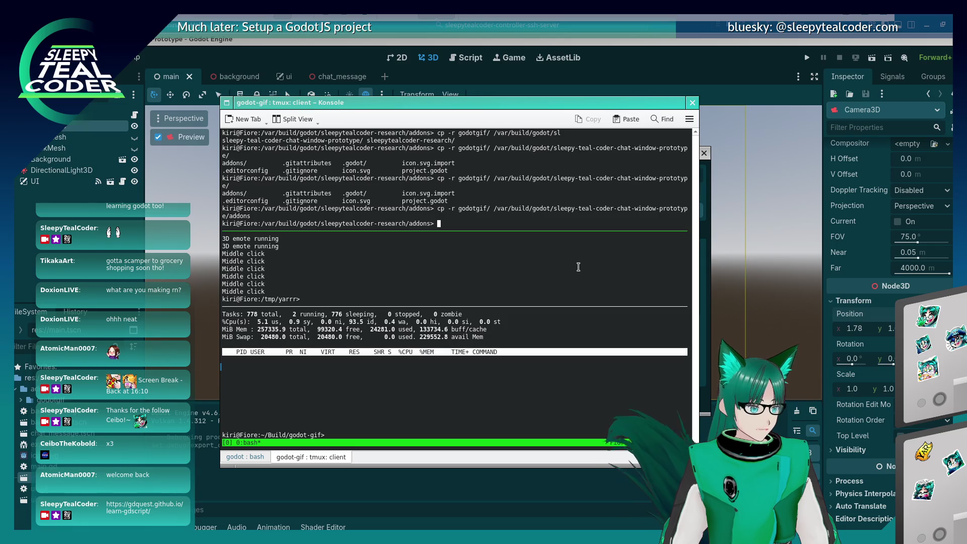
Return to the Godot editor and close the Export dialog.
key(alt+Tab)
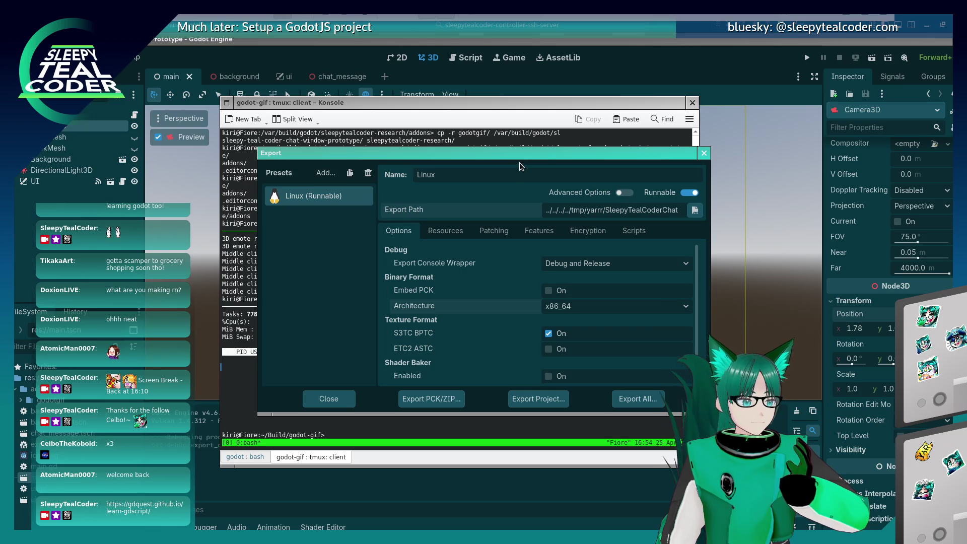
key(alt+Tab)
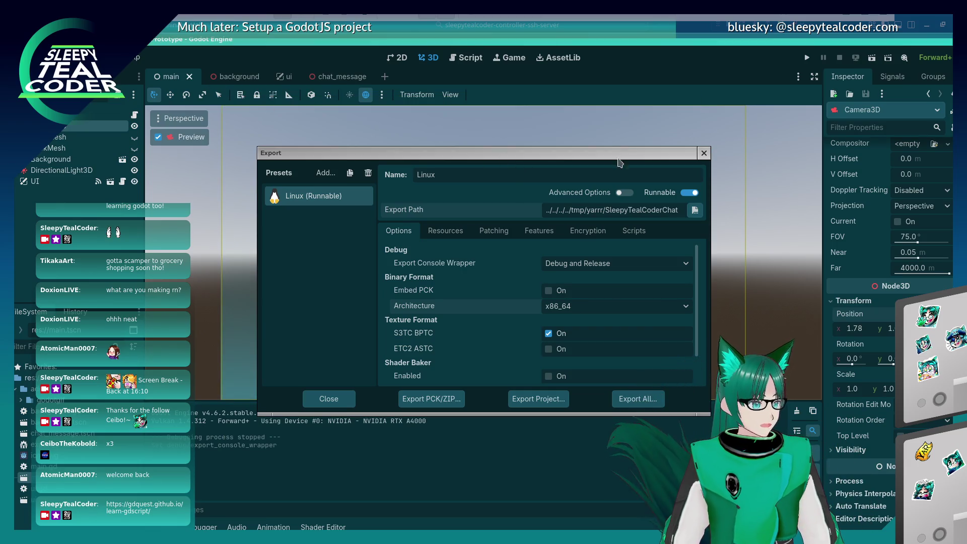
click(703, 152)
Enable Display > Window > Transparent in Project Settings, then run the current scene.
click(48, 58)
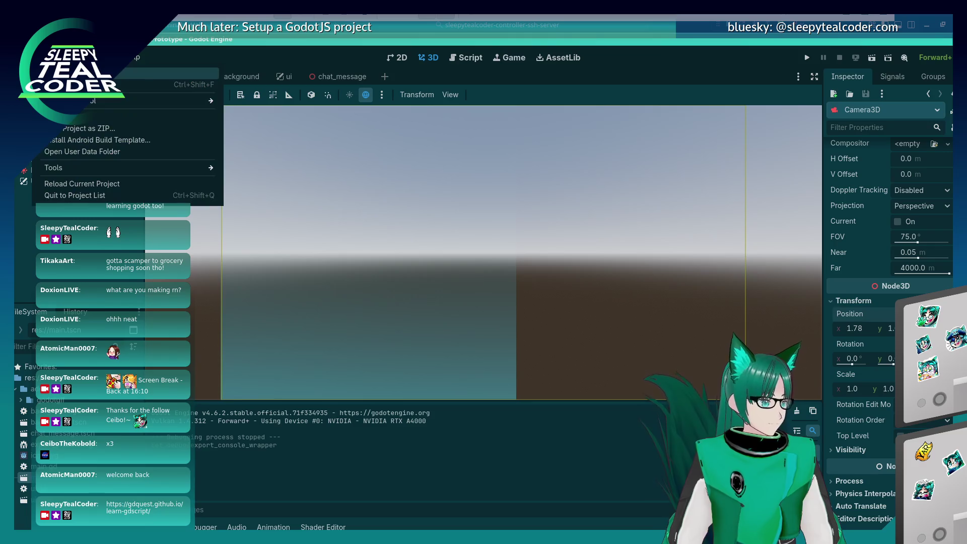
click(151, 74)
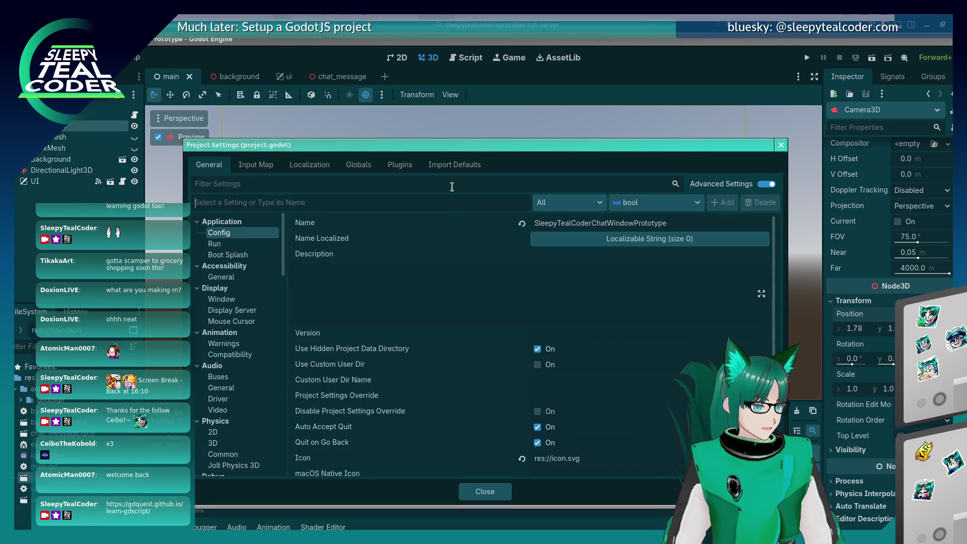
click(451, 187)
text(transparen)
click(260, 237)
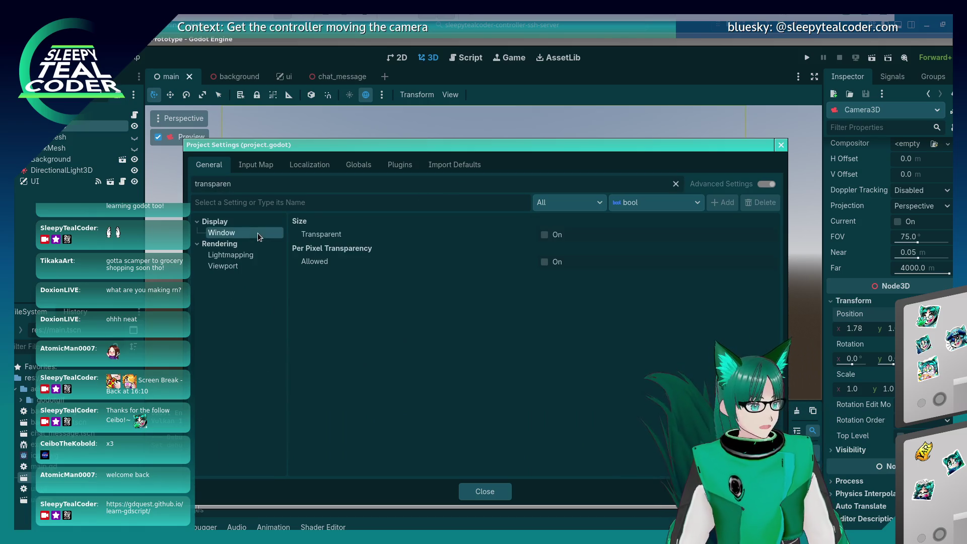
click(533, 237)
click(544, 235)
click(485, 491)
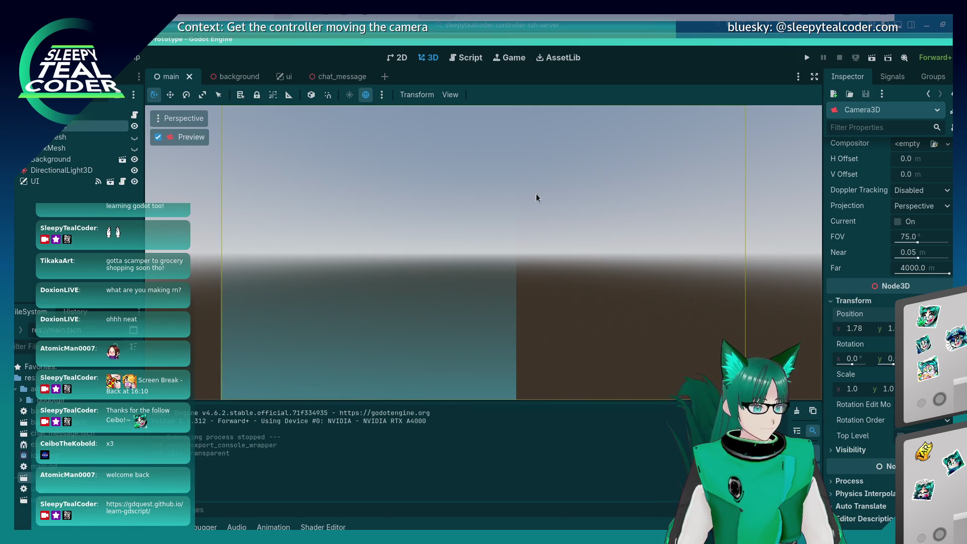
click(872, 58)
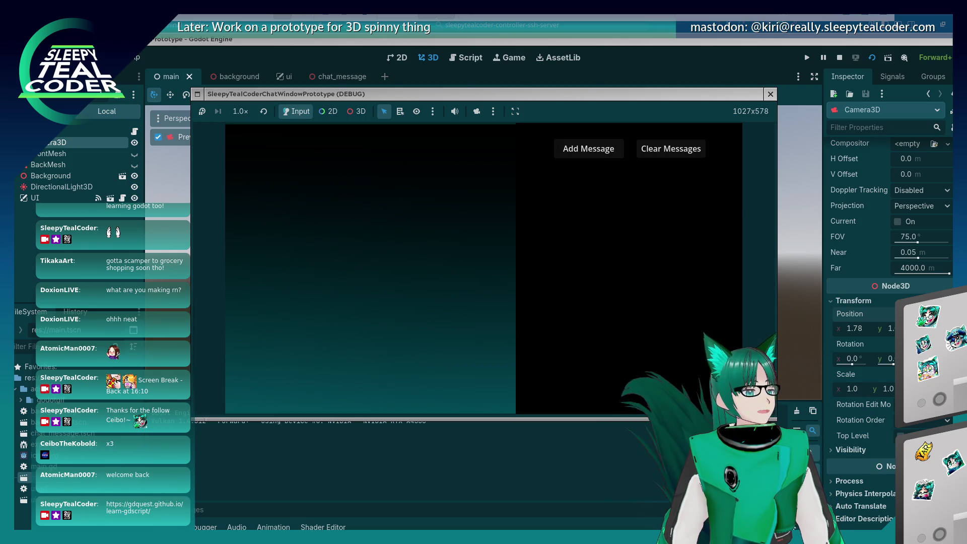
Drag the NVIDIA Settings window down into view beside the running prototype.
drag(330, 0, 372, 124)
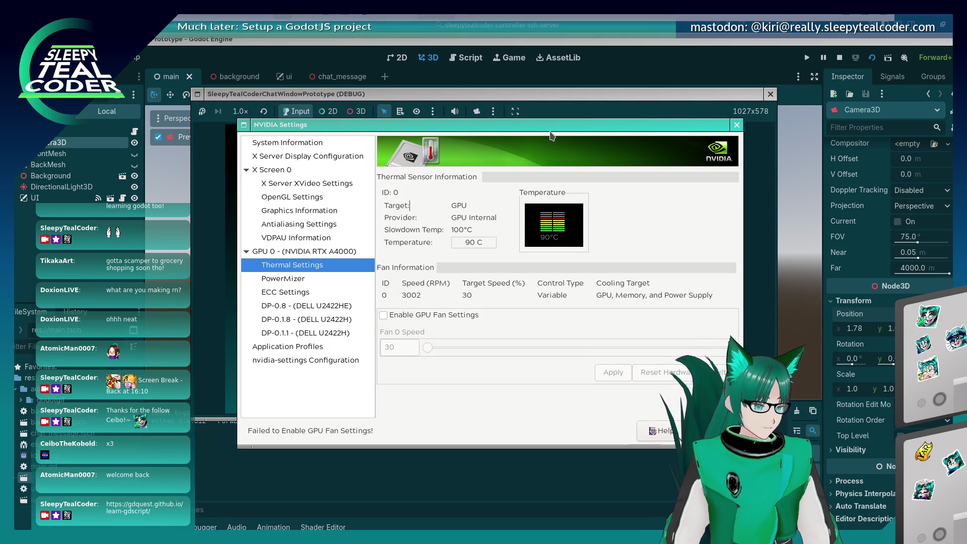
Drag the NVIDIA Settings window up off-screen to reveal the chat prototype.
drag(544, 127, 504, 0)
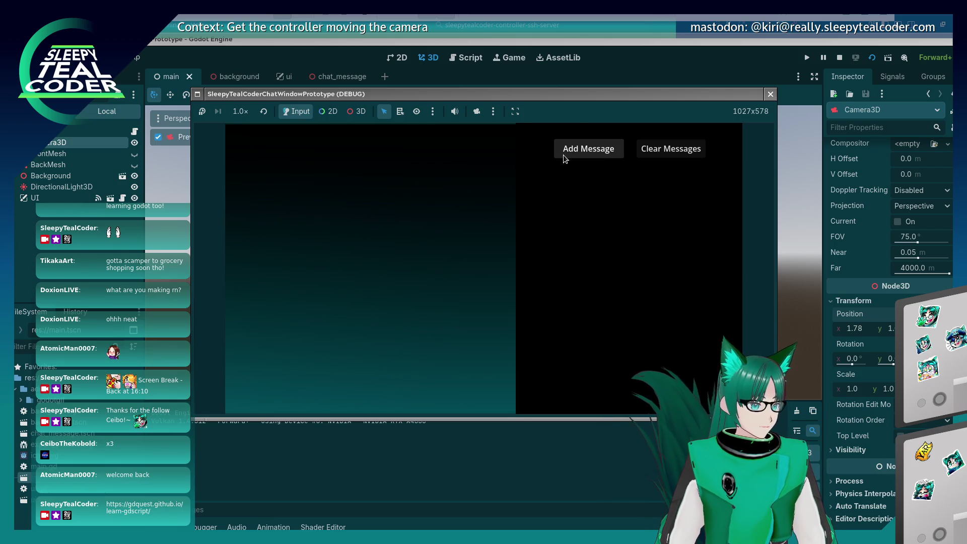
Launch ./SleepyTealCoderChatWindowPrototype.x86_64 from Konsole in /tmp/yarrr, using Tab completion.
key(alt+Tab)
key(alt+Tab)
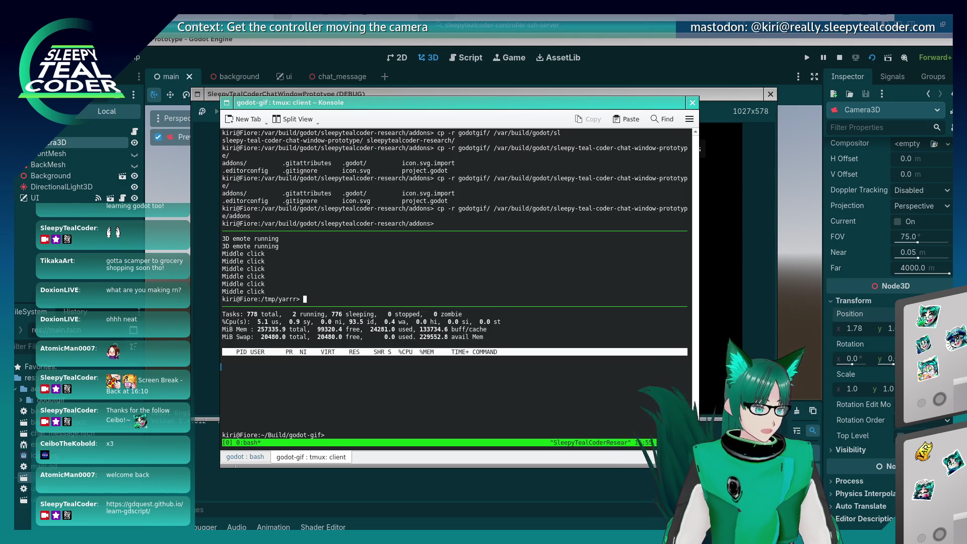
text(./Sl)
key(Tab)
key(Tab)
text(Ch)
key(Tab)
key(Tab)
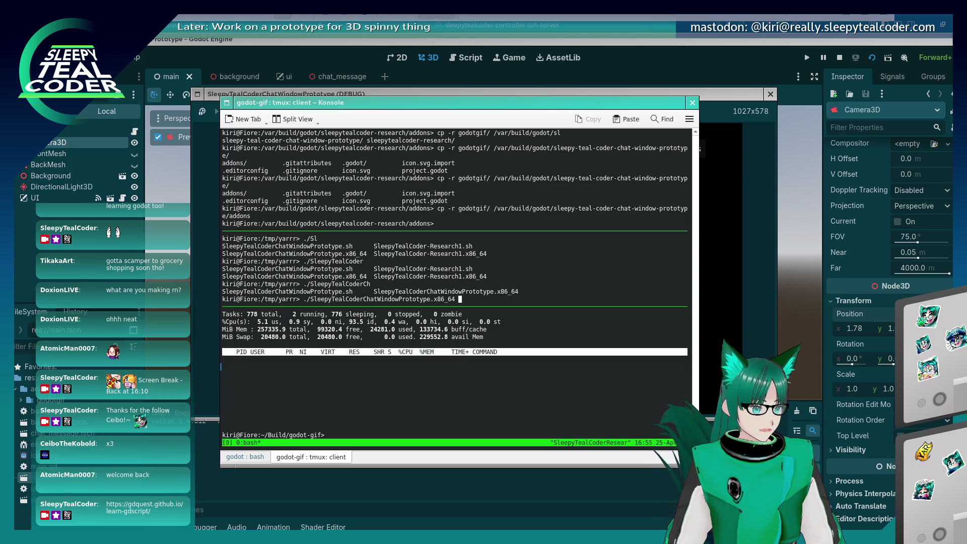
text(x)
key(Tab)
key(Return)
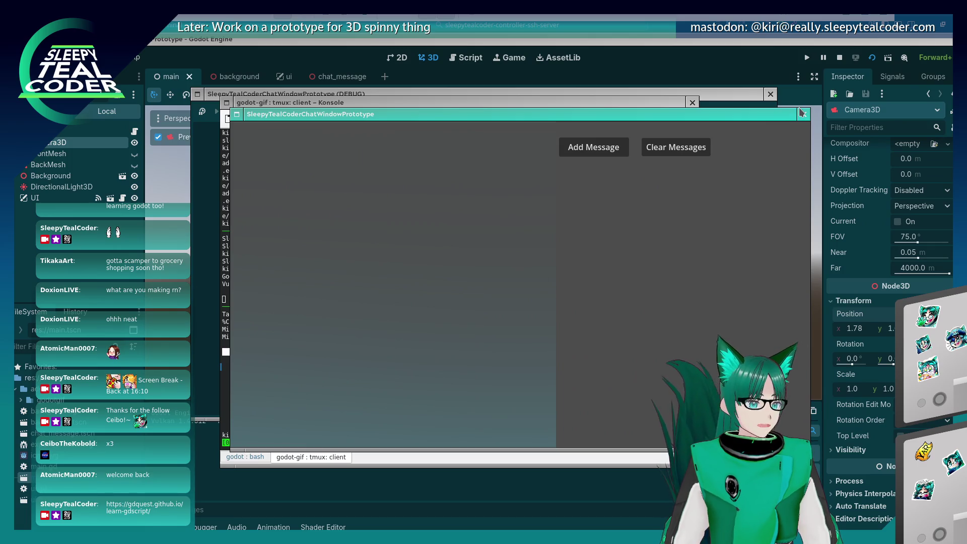
Close the prototype, re-export all presets as a Release build, and recall the launch command in Konsole.
click(803, 115)
click(725, 65)
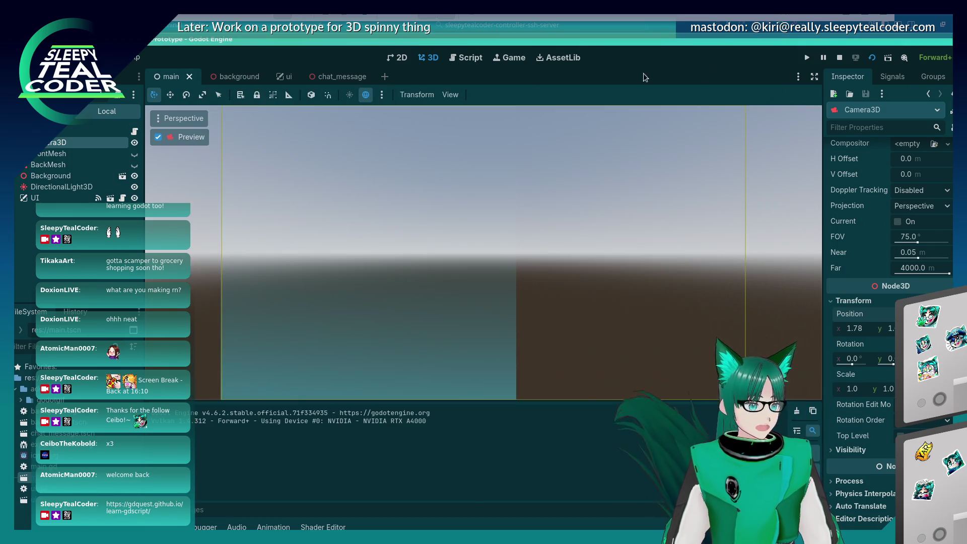
click(48, 58)
click(76, 117)
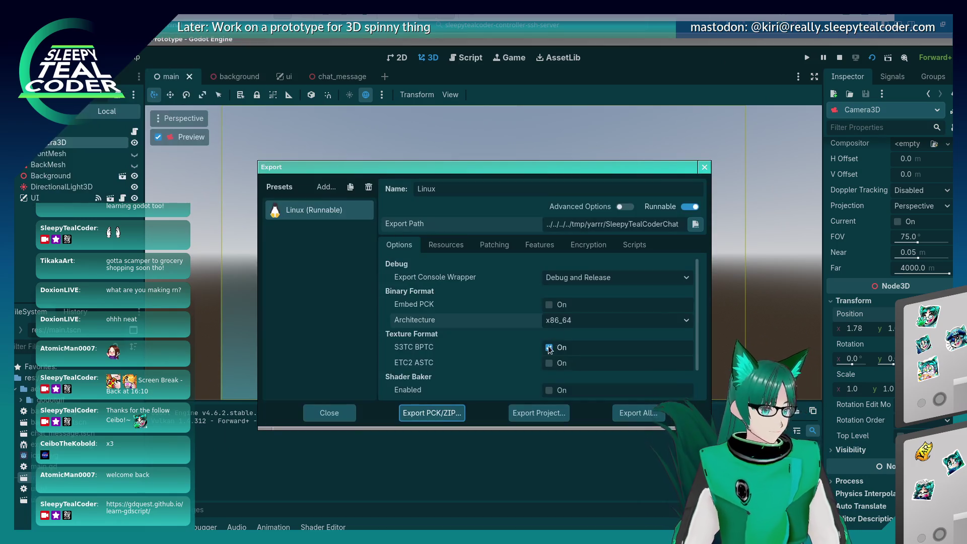
click(638, 412)
click(549, 282)
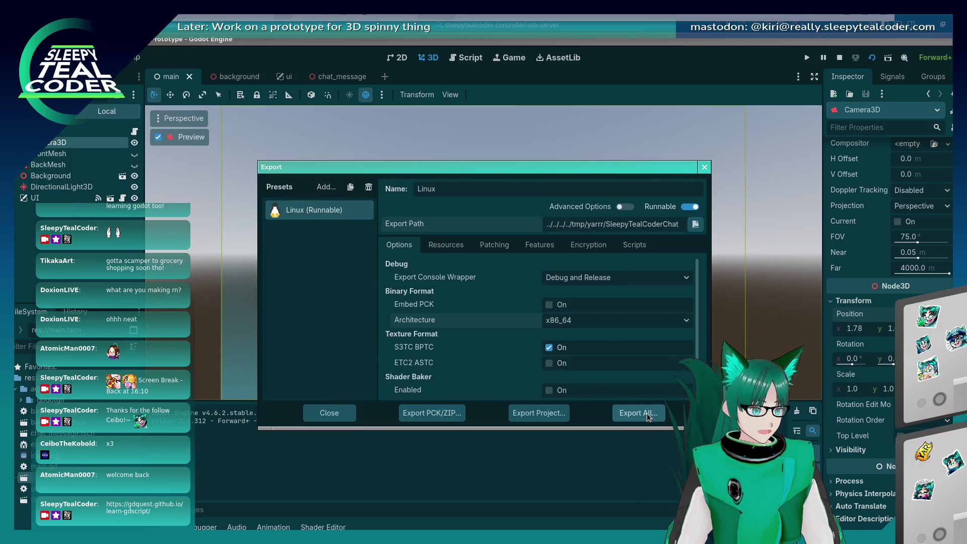
click(704, 167)
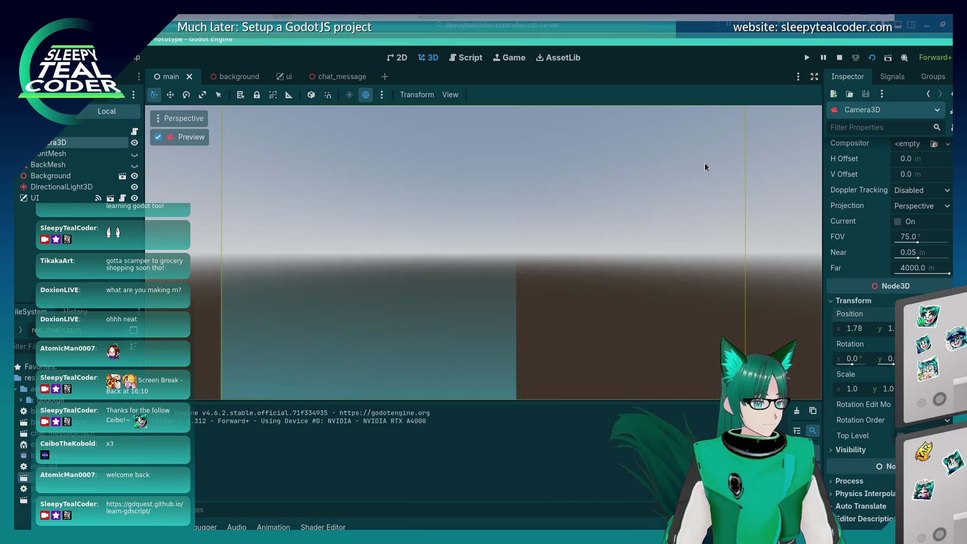
key(alt+Tab)
key(Up)
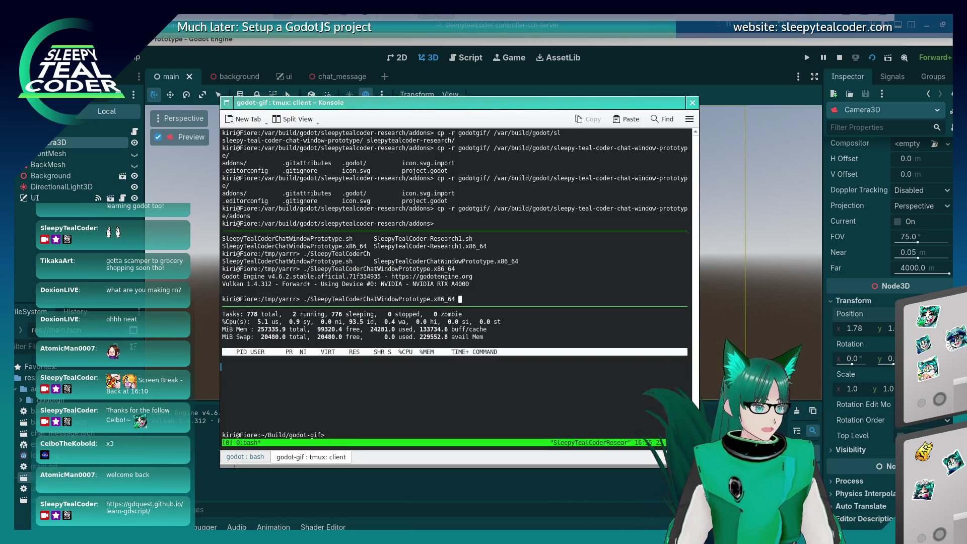
Relaunch the re-exported prototype and move its window higher on screen.
key(Return)
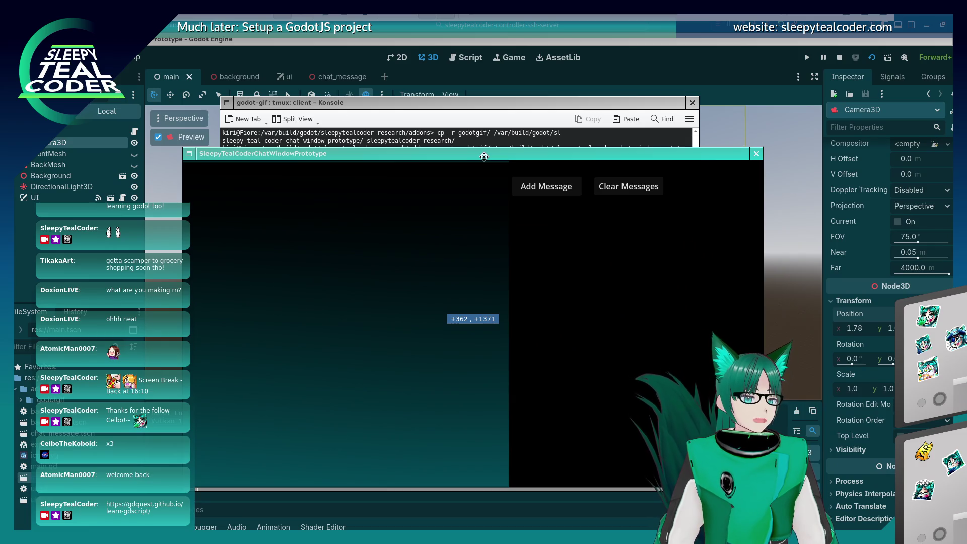
drag(484, 157, 484, 119)
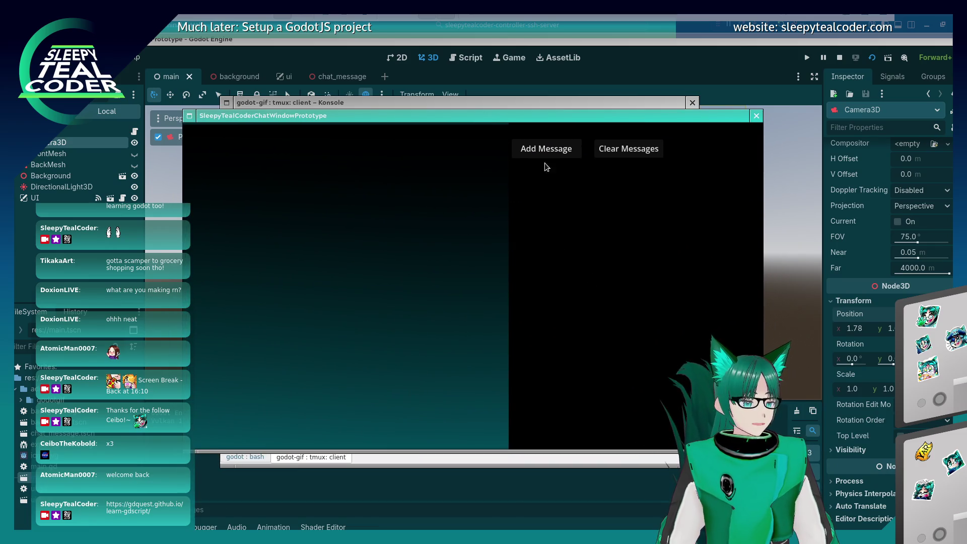
click(456, 123)
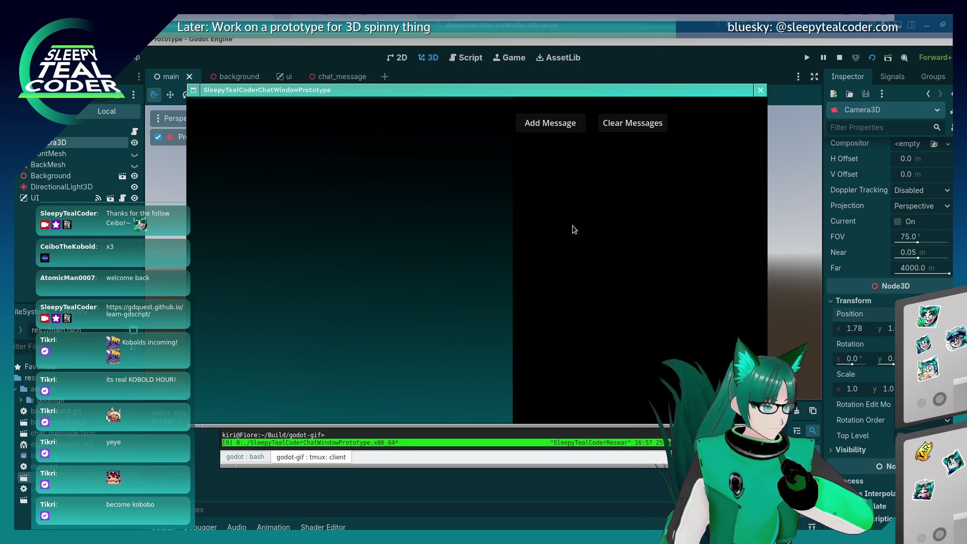
Close the prototype and reopen Godot's Project Settings filtered to 'transparen'.
click(760, 89)
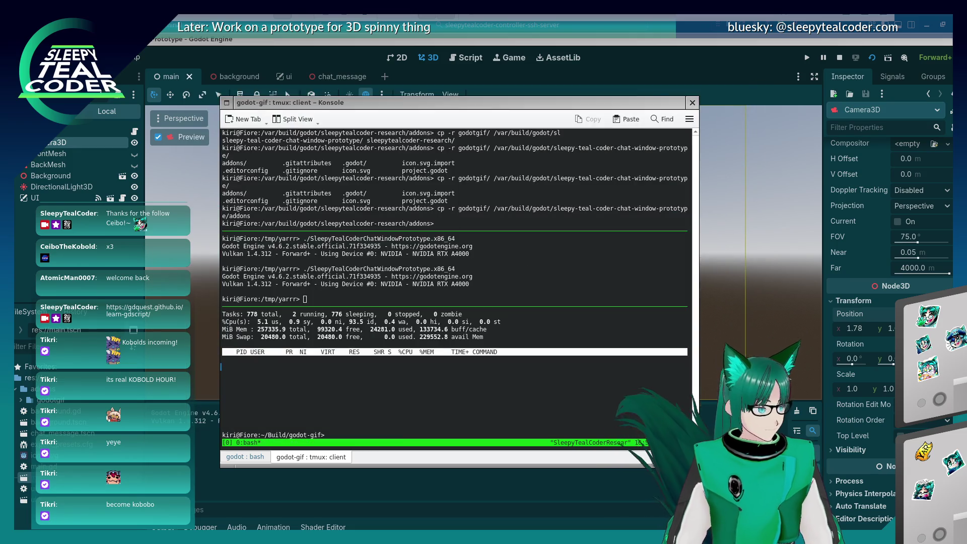
click(48, 57)
click(151, 73)
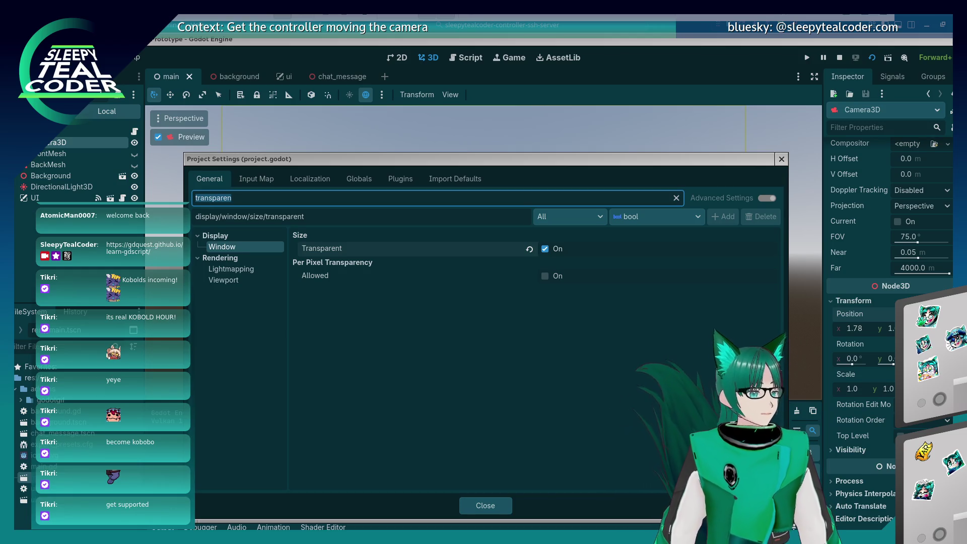
Review the Transparent window and Per Pixel Transparency Allowed settings.
click(523, 406)
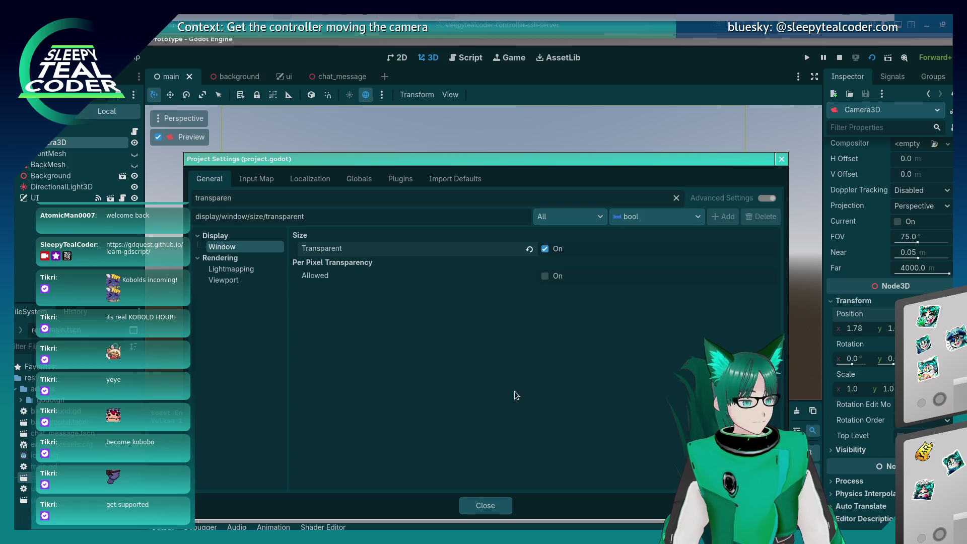
click(369, 278)
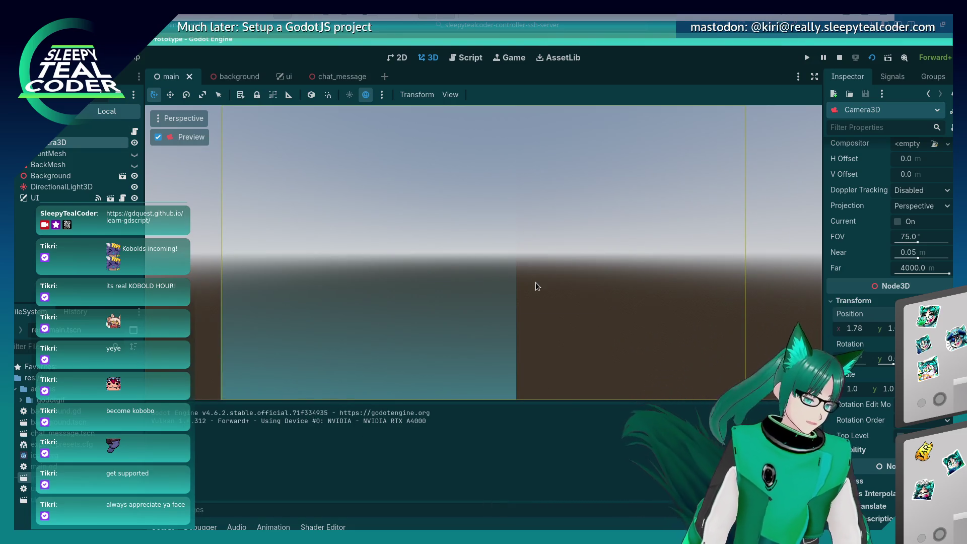
Cancel the first quit, stop the running project, then quit the editor with Ctrl+Q.
key(ctrl+q)
click(439, 296)
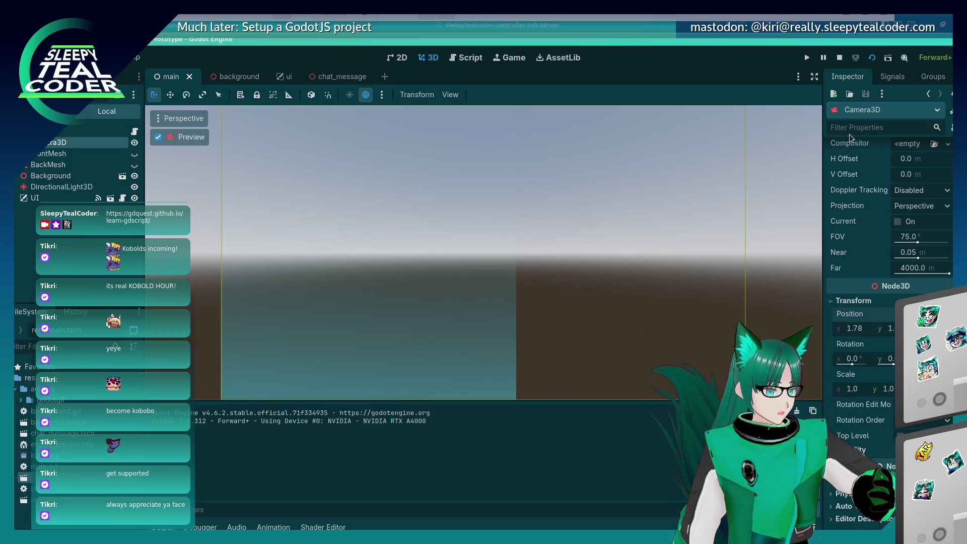
click(839, 57)
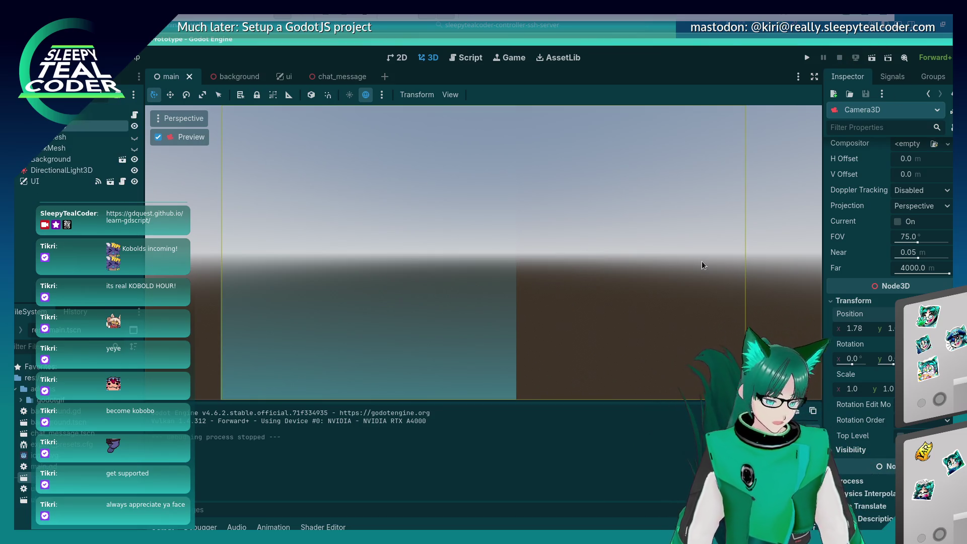
key(ctrl+q)
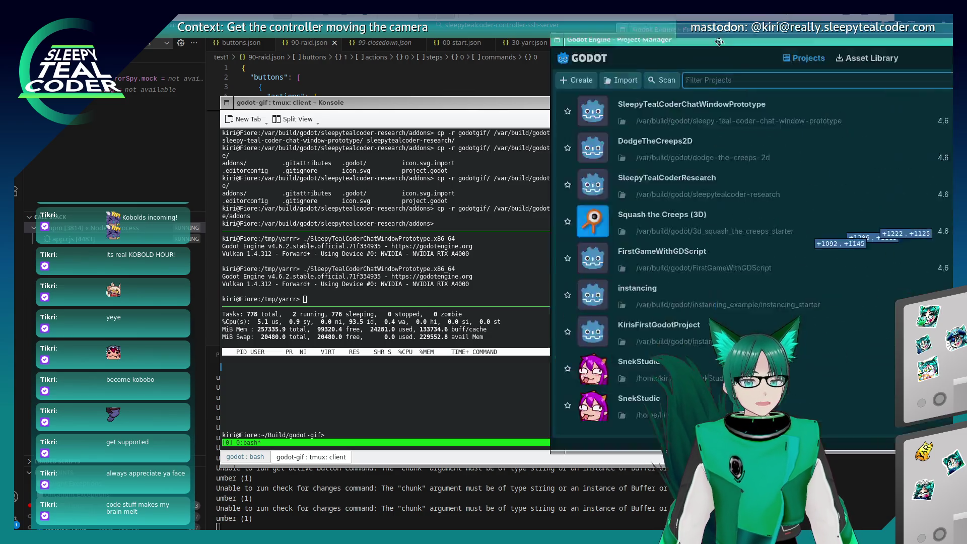
Open SleepyTealCoderResearch from the Project Manager's Projects list.
double_click(328, 198)
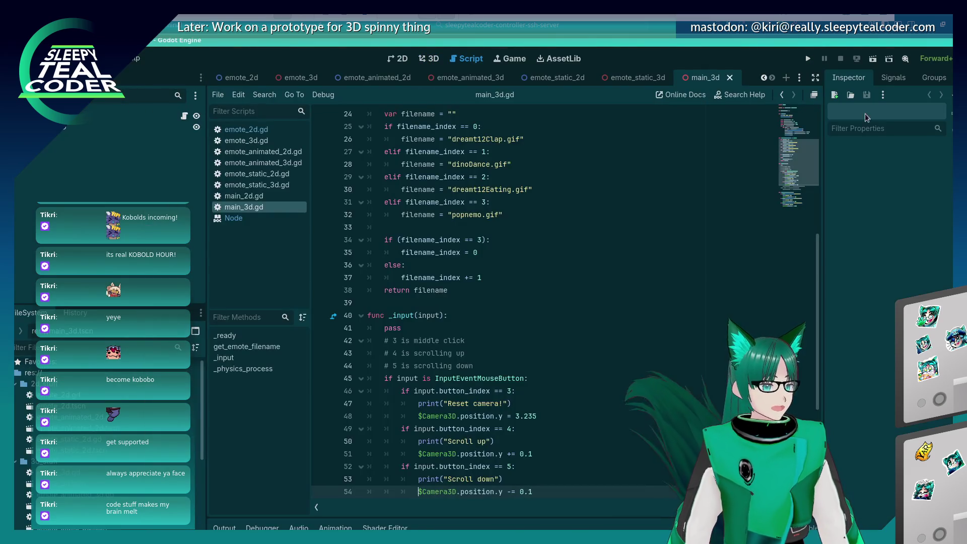
Run the research project with F5, scroll over the Game view, and middle-click to reset the camera.
key(F5)
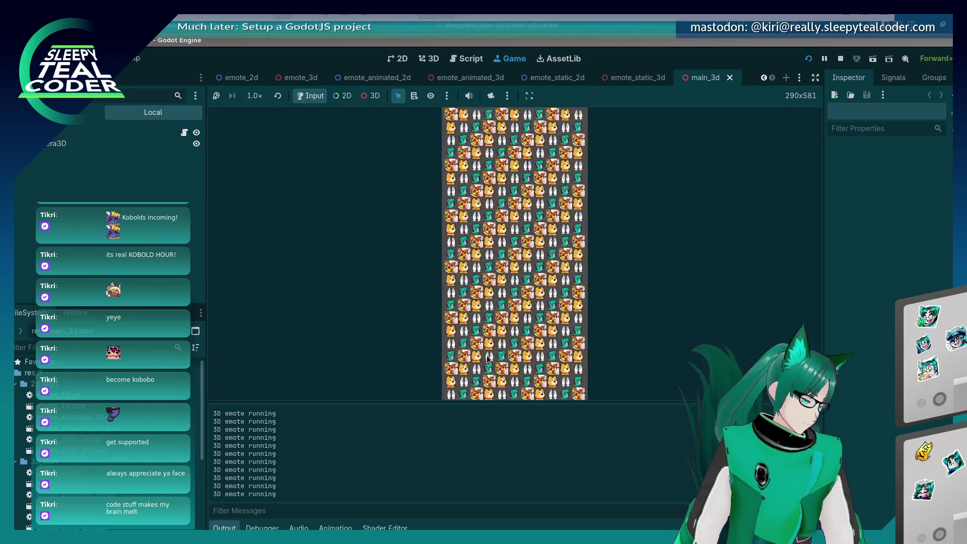
scroll(487, 359, down, 2)
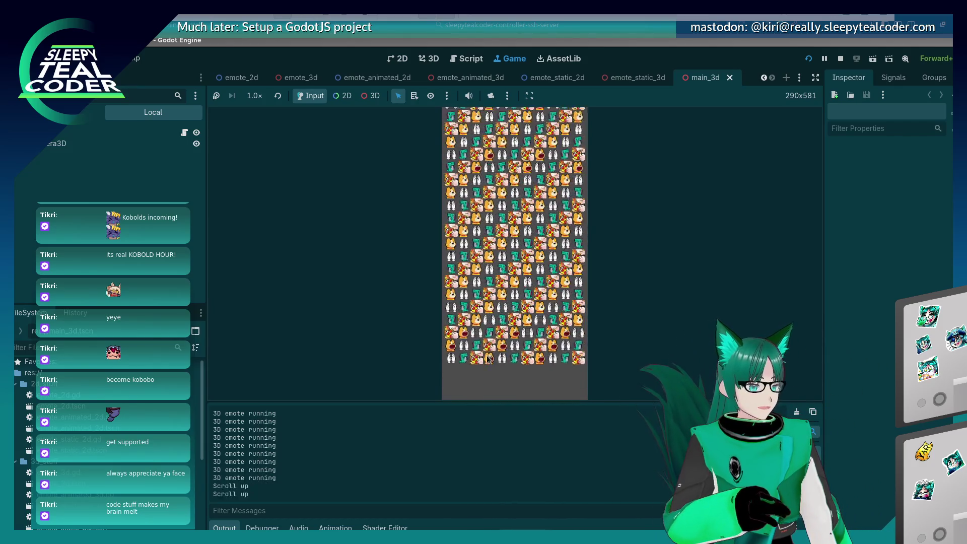
scroll(486, 357, up, 6)
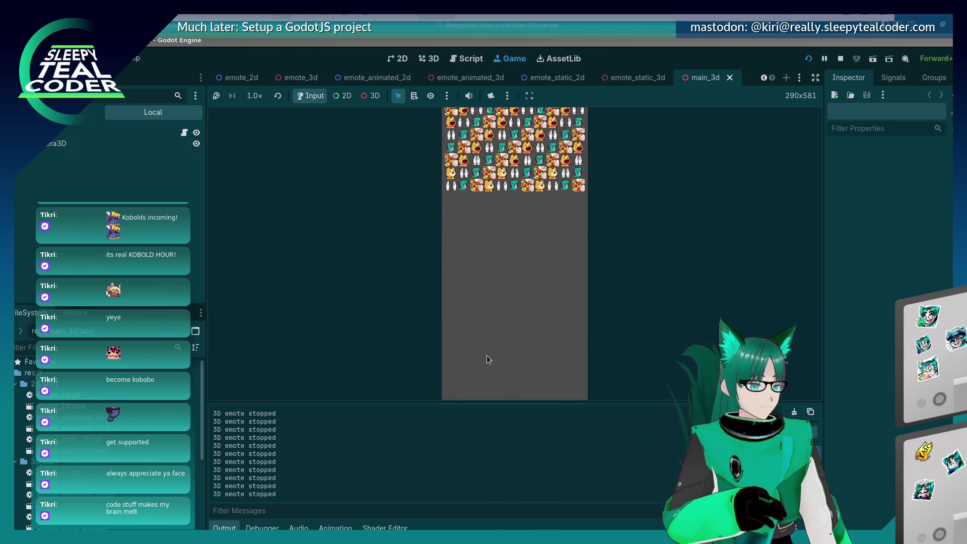
scroll(487, 359, down, 2)
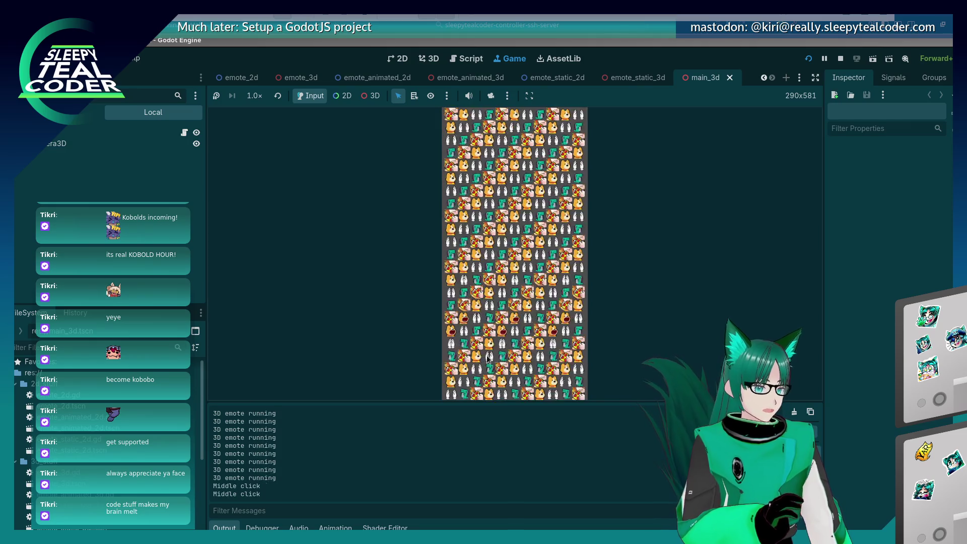
middle_click(486, 355)
middle_click(487, 355)
middle_click(486, 355)
middle_click(487, 355)
middle_click(487, 355)
middle_click(487, 355)
middle_click(486, 355)
middle_click(486, 355)
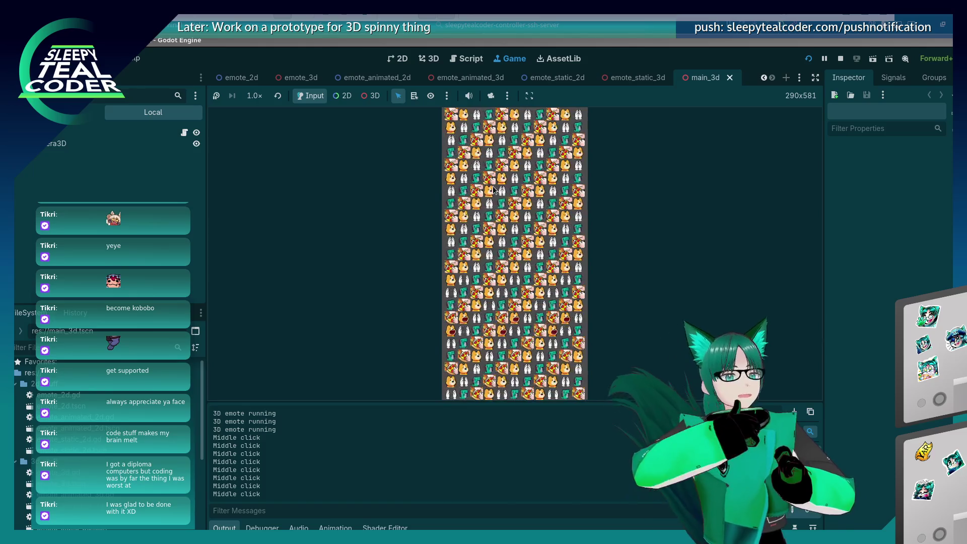
click(345, 156)
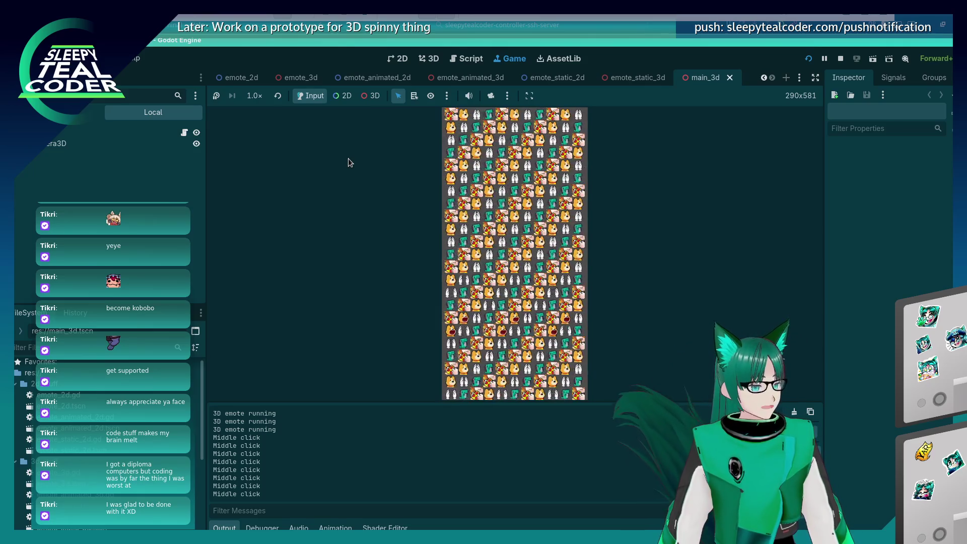
Let the editor control the running game's camera and reset its view.
click(511, 230)
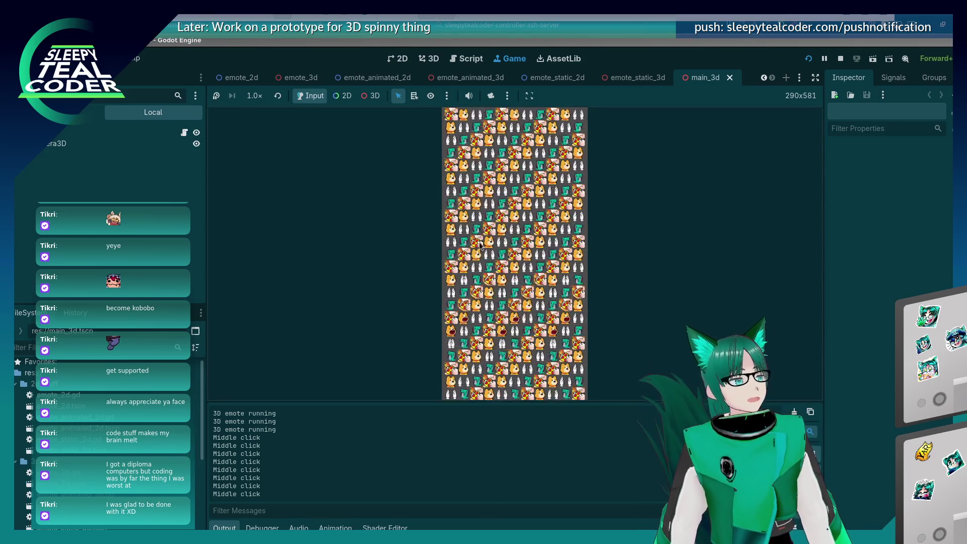
key(alt+Tab)
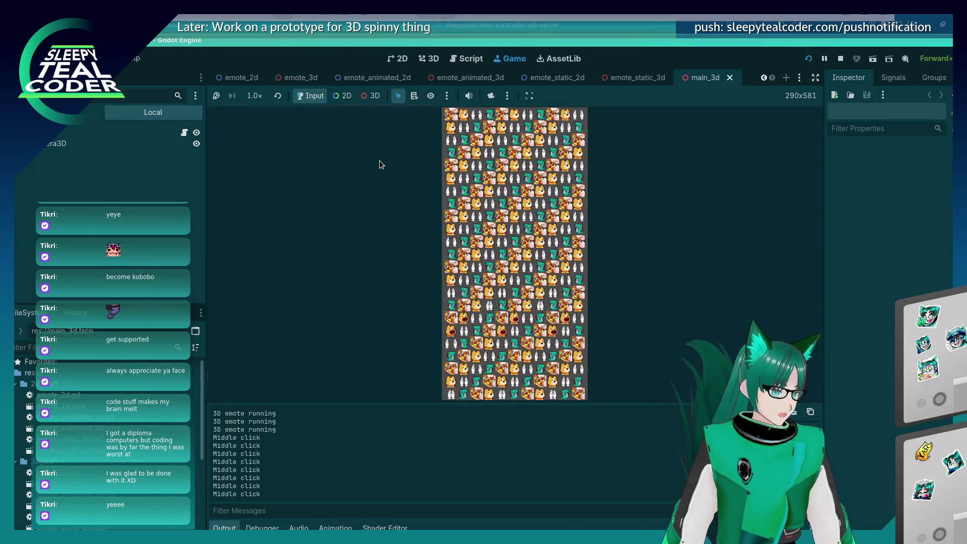
key(alt+Tab)
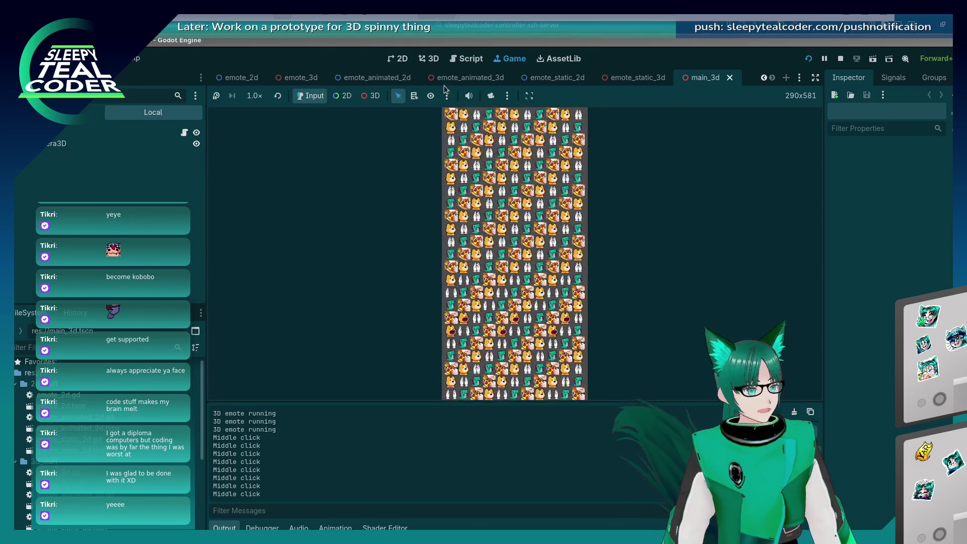
click(484, 214)
middle_click(484, 214)
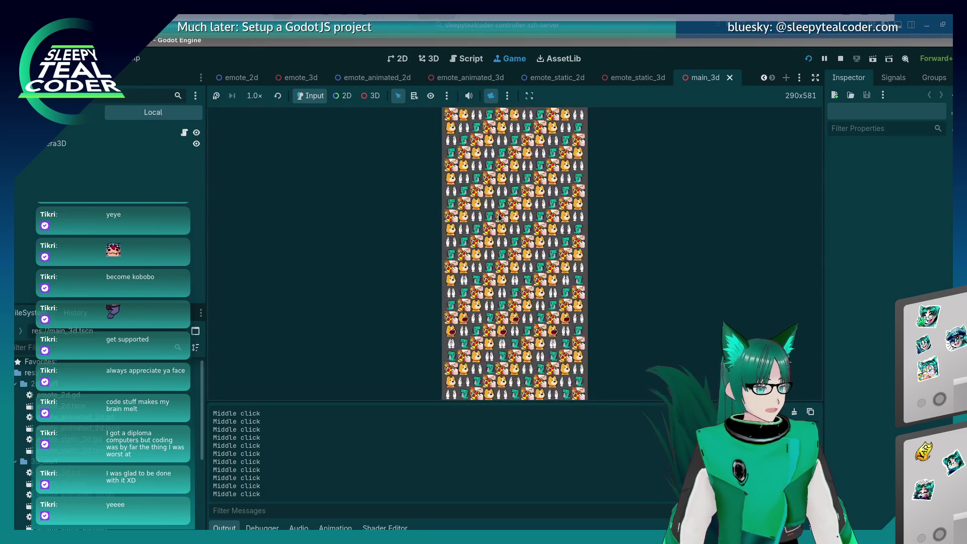
middle_click(484, 214)
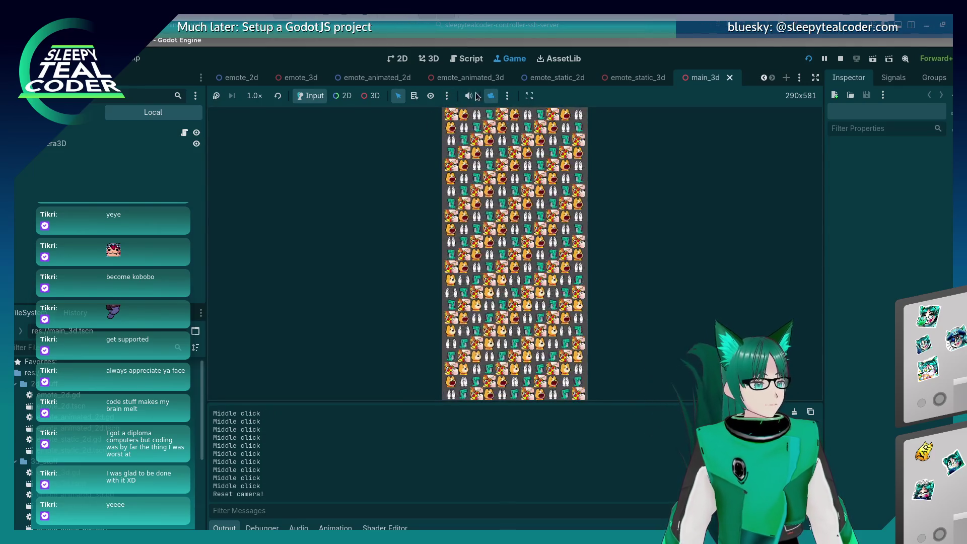
Orbit the camera around the emote wall both ways, ending facing it head-on.
mouse_move(512, 278)
mouse_down()
mouse_move(538, 307)
mouse_move(742, 270)
mouse_up()
mouse_move(587, 261)
mouse_down()
mouse_move(446, 252)
mouse_move(568, 258)
mouse_move(473, 286)
mouse_move(521, 285)
mouse_up()
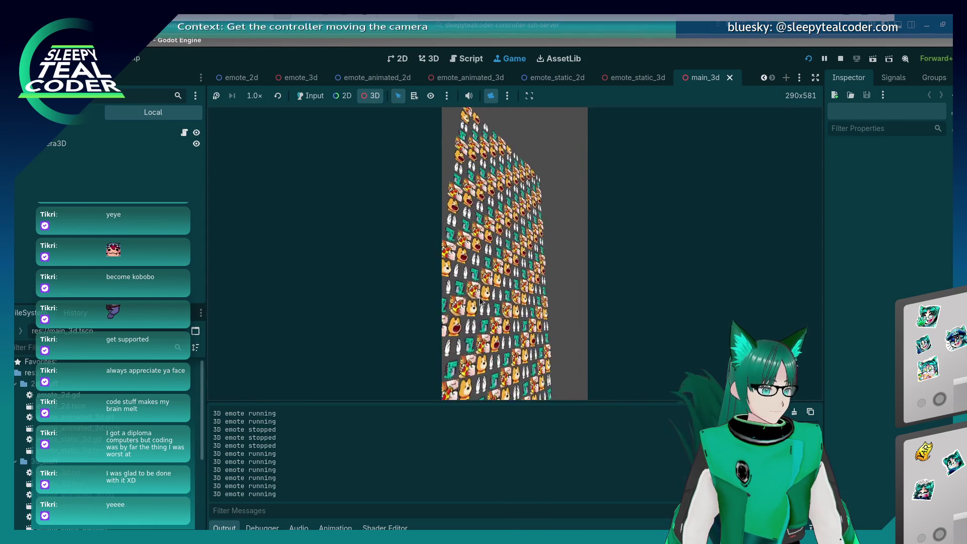
mouse_move(533, 246)
mouse_down()
mouse_move(514, 261)
mouse_move(553, 308)
mouse_up()
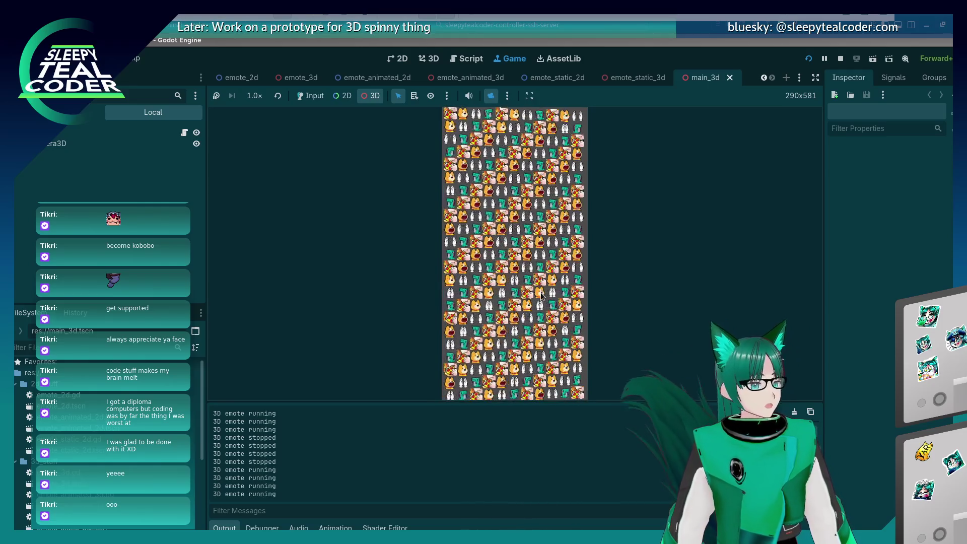
Run top in the godot-gif pane filtered to COMMAND=SleepyTealC, quit it, and refocus the game.
key(alt+Tab)
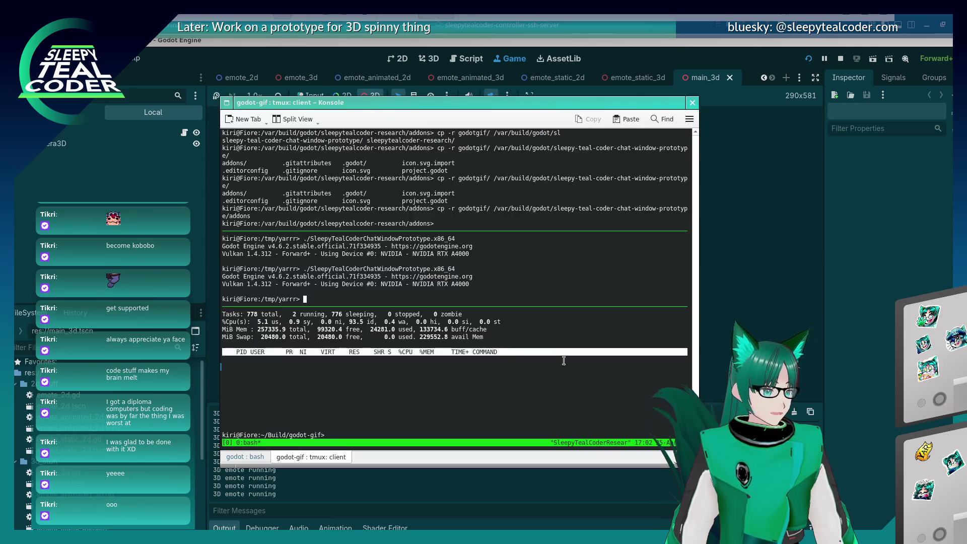
click(329, 435)
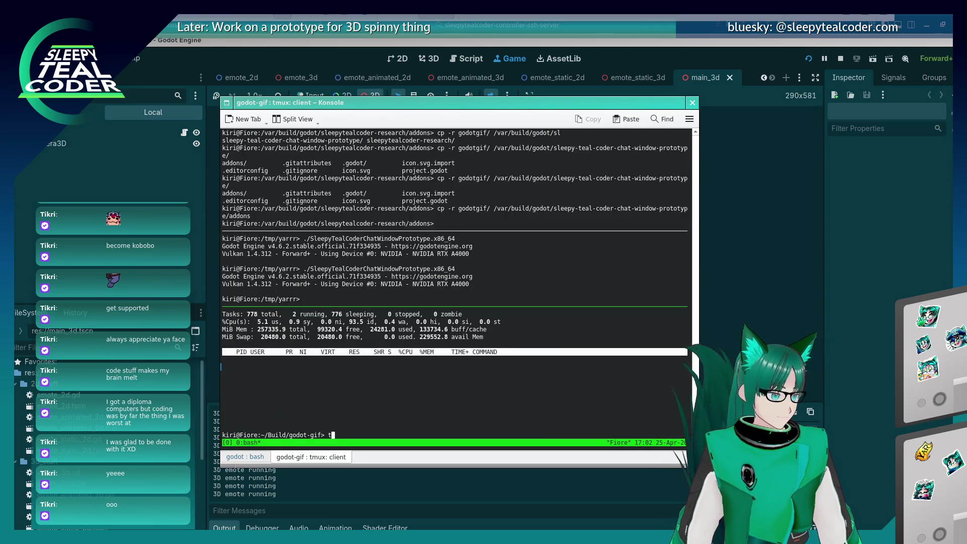
text(op)
key(Return)
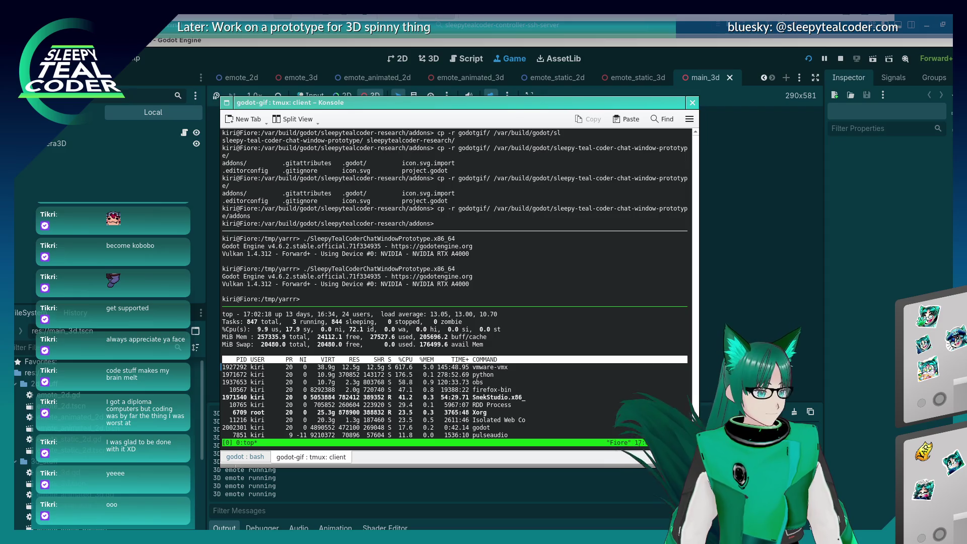
key(o)
text(COMMAND=SleepyTea)
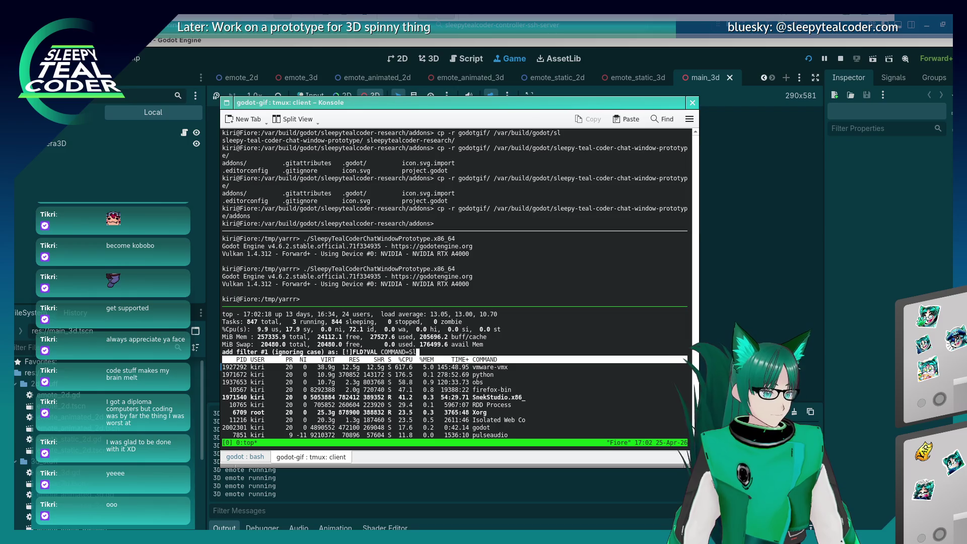
text(lCoder)
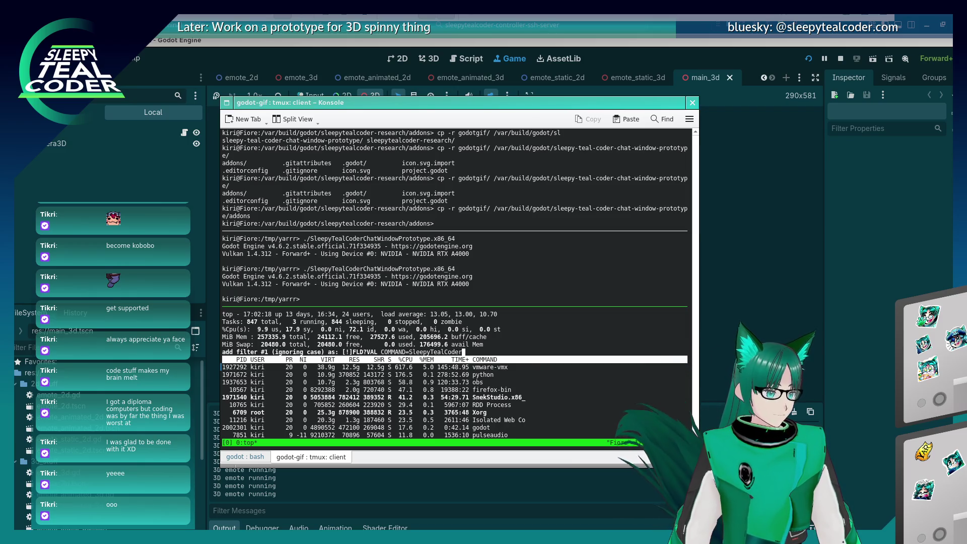
key(Return)
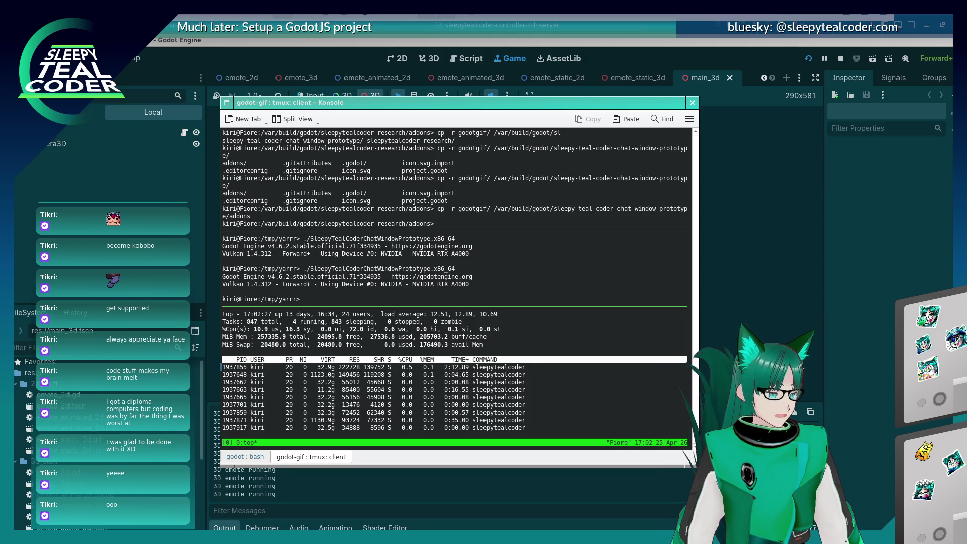
key(q)
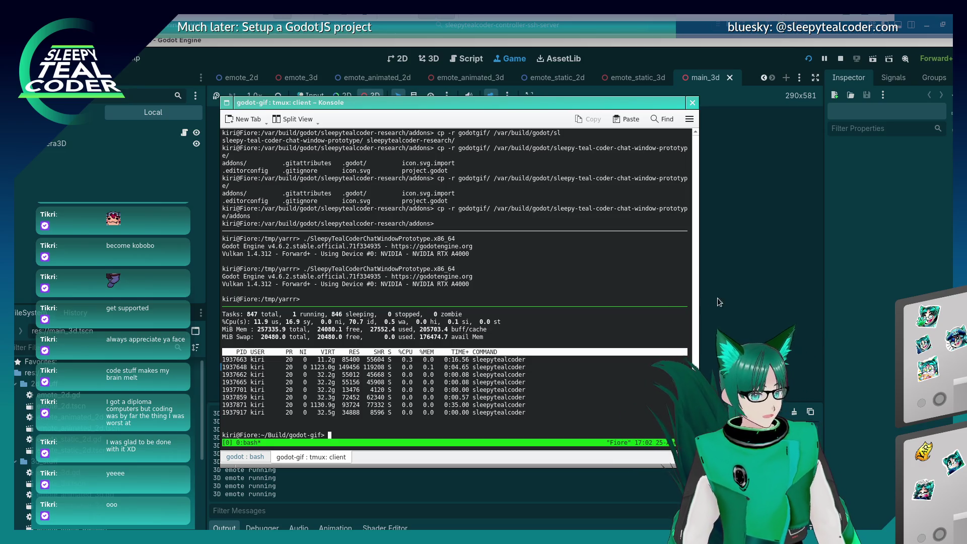
click(741, 300)
click(524, 316)
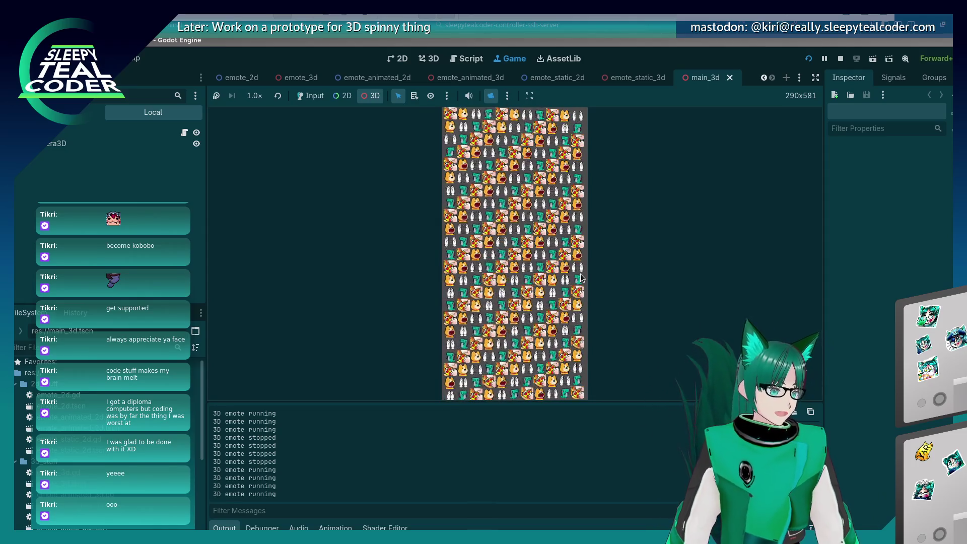
Quit the emote project's editor with Ctrl+Q, choosing Stop & Quit to end the running game.
click(309, 96)
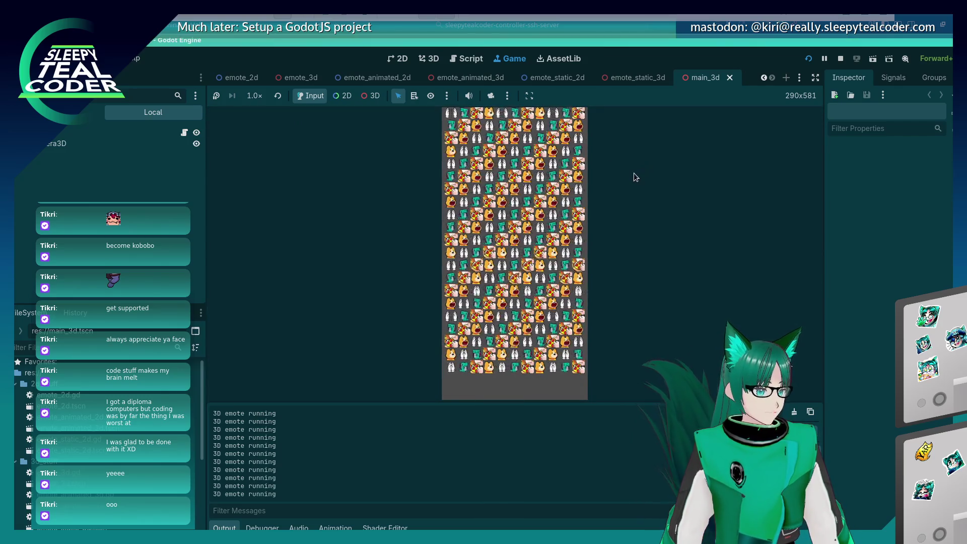
key(ctrl+q)
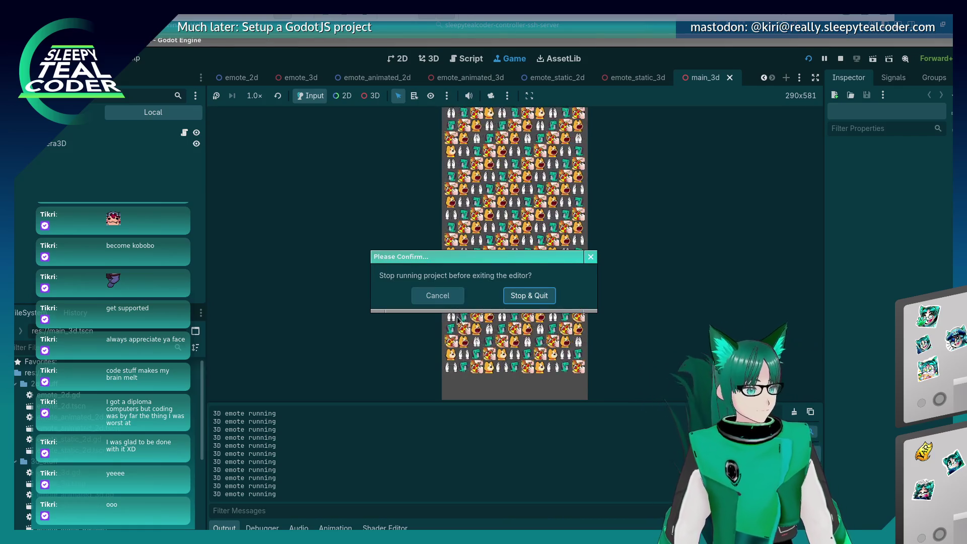
click(533, 296)
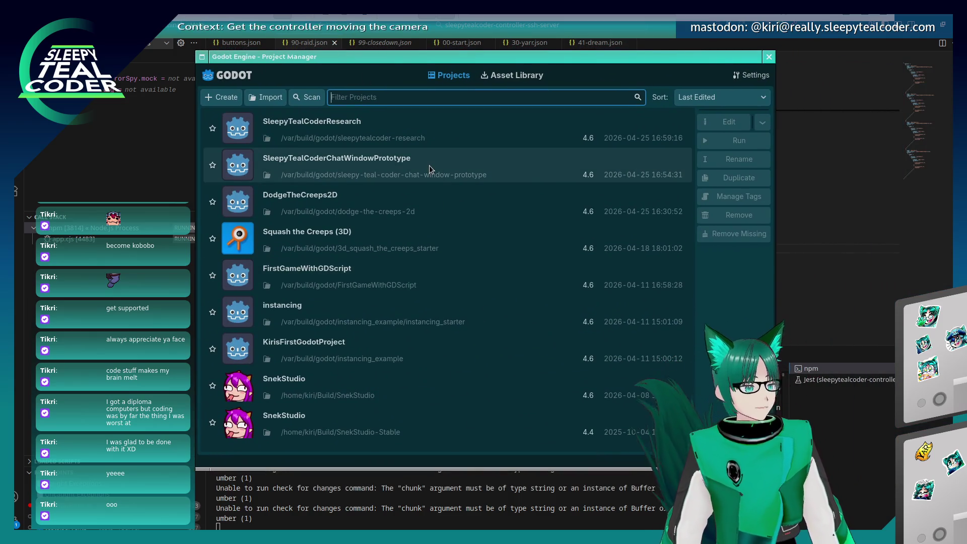
Open the SleepyTealCoderChatWindowPrototype project from the Project Manager.
click(379, 129)
click(400, 174)
double_click(401, 174)
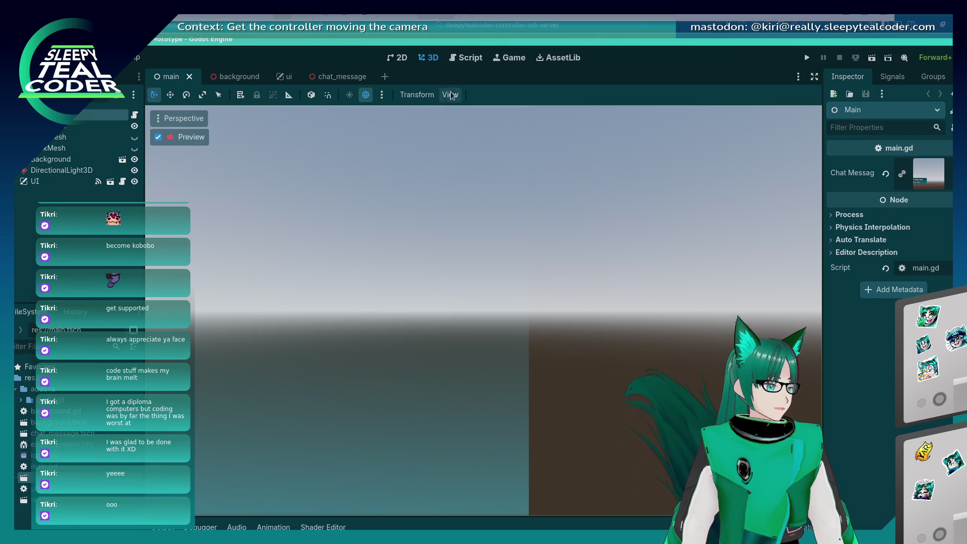
Bring up the main.gd script and run the chat window prototype.
click(396, 57)
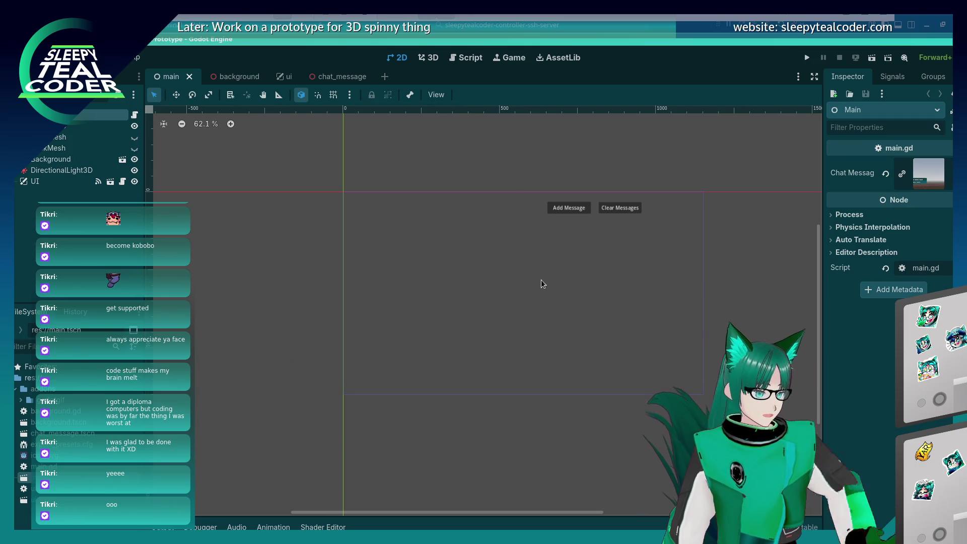
click(469, 58)
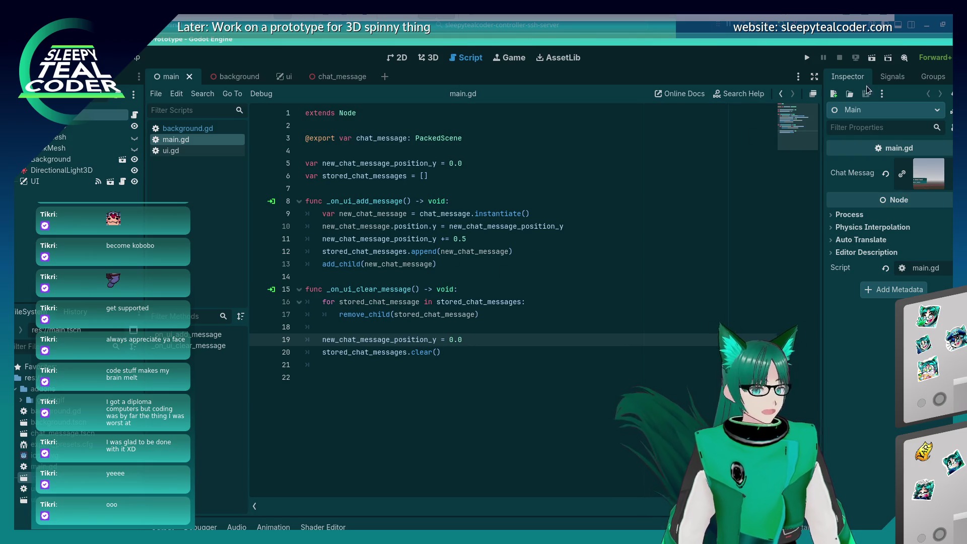
click(871, 59)
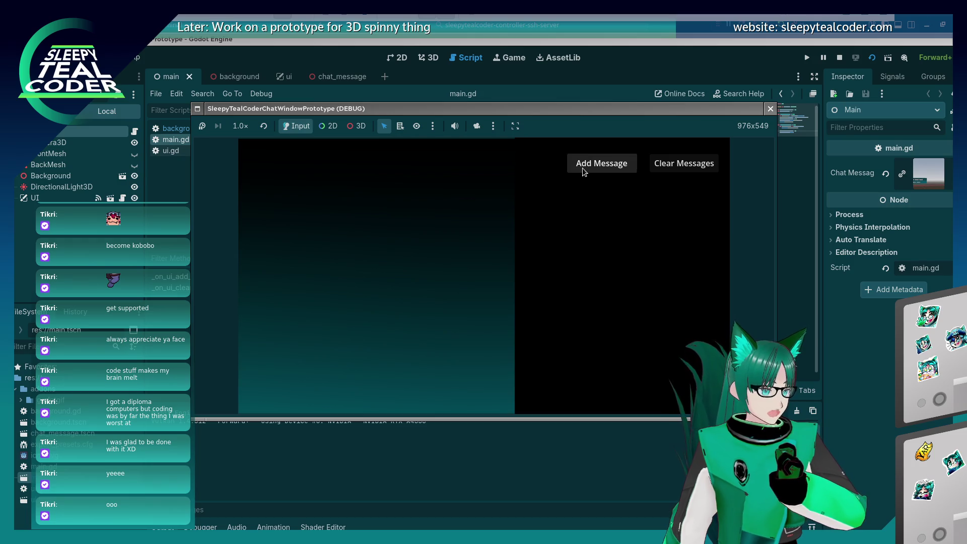
Test Add Message and Clear Messages several times, stacking TestMcTest messages and clearing them.
click(583, 172)
click(583, 171)
click(584, 172)
click(583, 172)
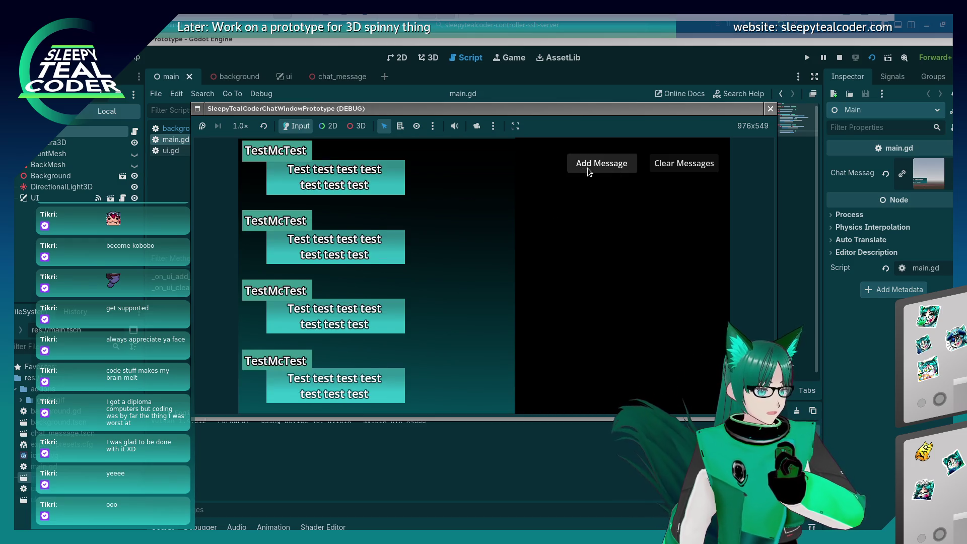
click(659, 166)
click(610, 166)
click(611, 166)
click(611, 167)
click(655, 166)
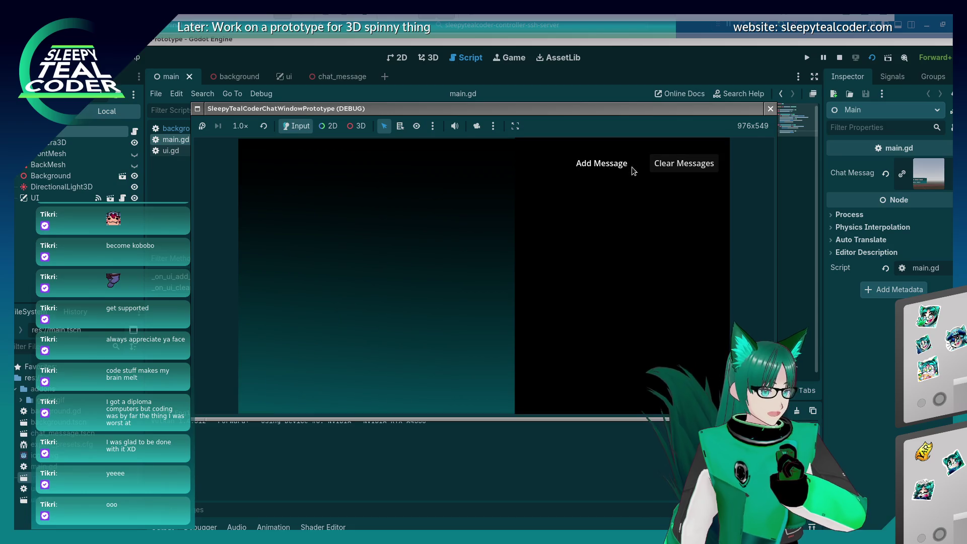
click(631, 168)
click(631, 168)
click(631, 168)
click(630, 166)
click(597, 167)
click(596, 166)
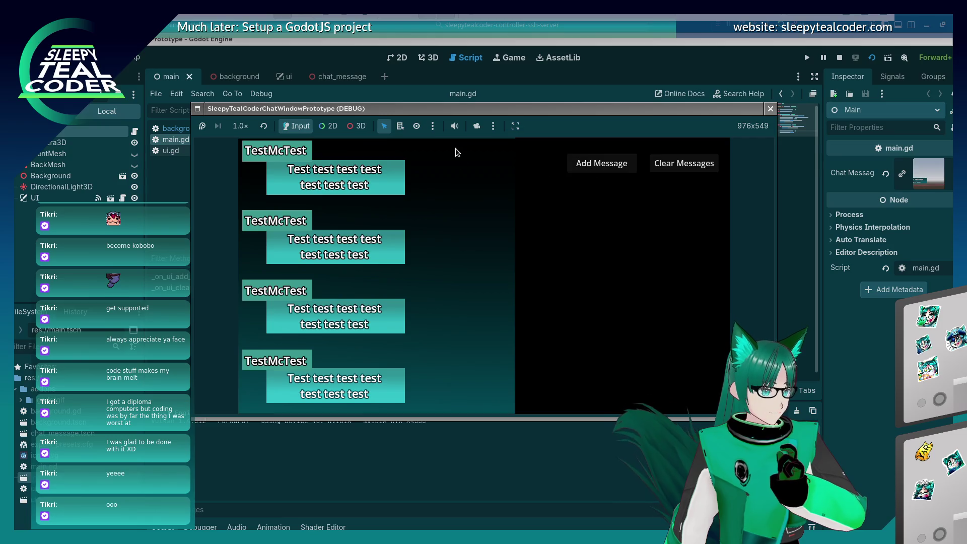
Enable camera override and 3D view, then orbit so the message cards recede in perspective.
click(475, 127)
click(357, 126)
mouse_move(430, 323)
mouse_down()
mouse_move(426, 294)
mouse_move(454, 168)
mouse_move(453, 328)
mouse_move(452, 291)
mouse_up()
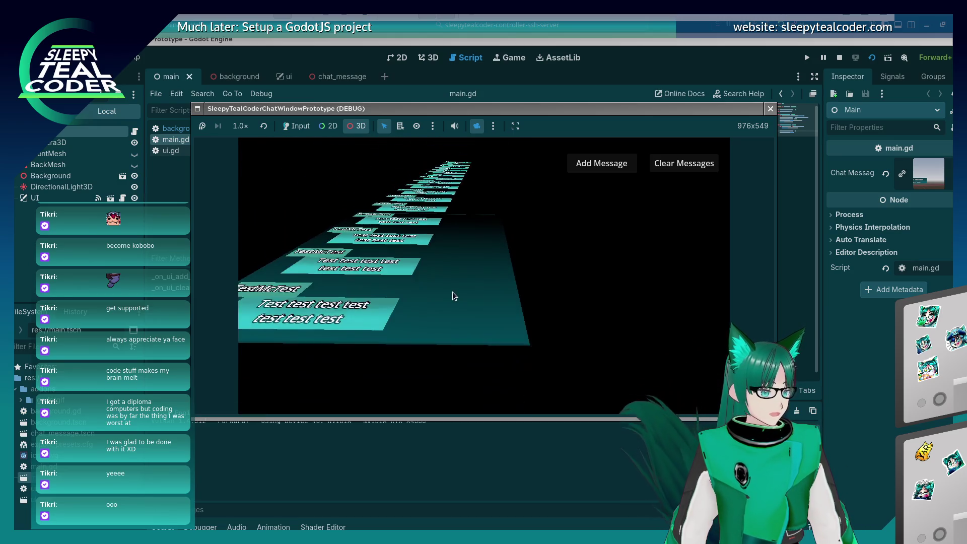
drag(452, 210, 472, 236)
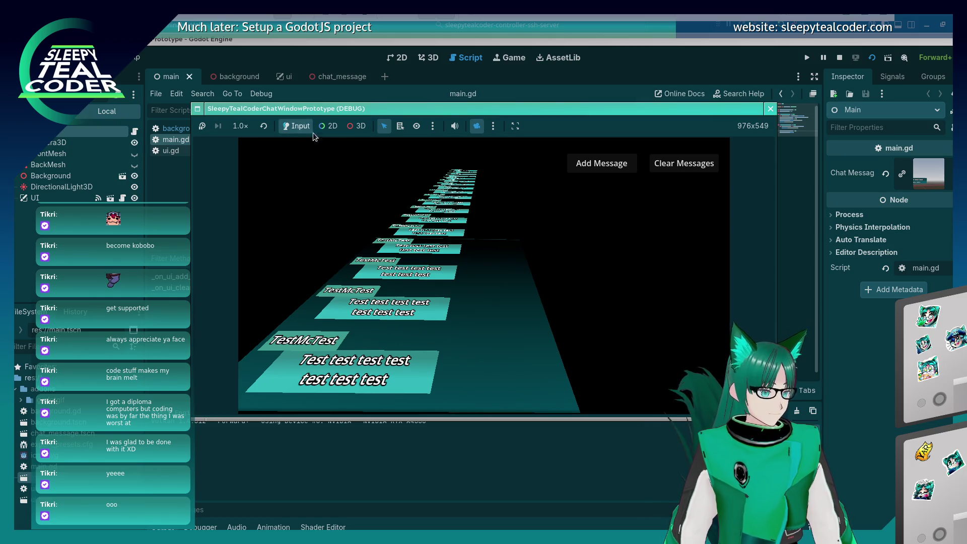
Build a long stack of TestMcTest cards receding into the tilted 3D view, then clear them.
click(683, 166)
click(598, 165)
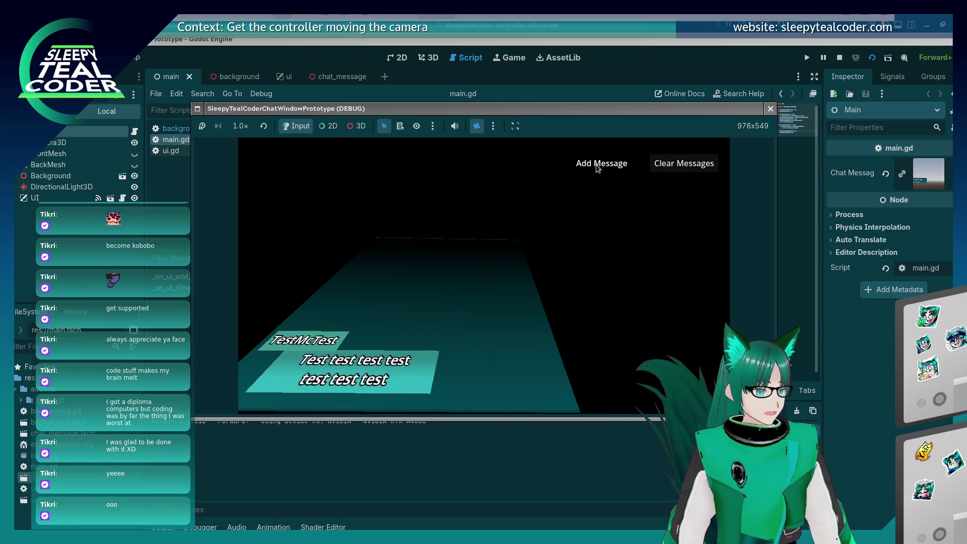
double_click(598, 166)
double_click(598, 166)
double_click(598, 168)
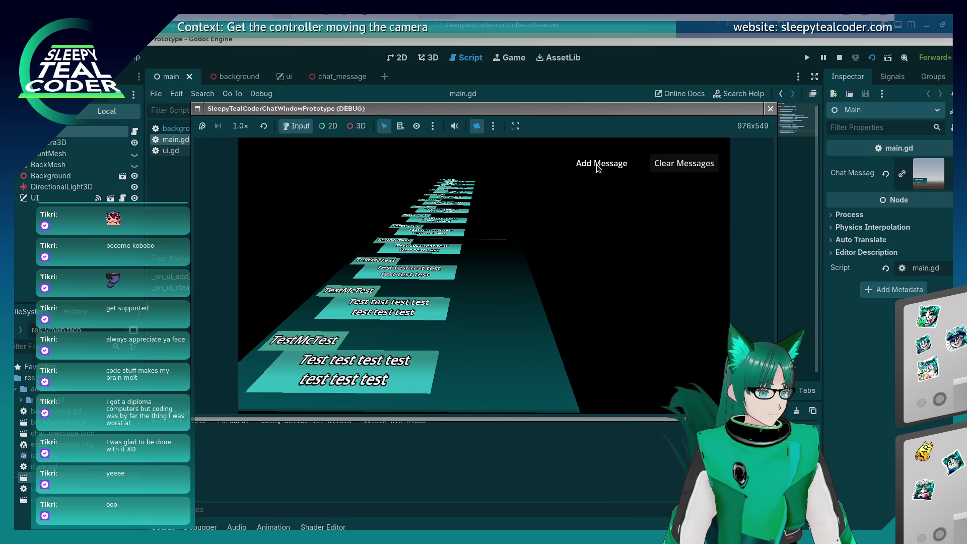
click(598, 168)
click(598, 167)
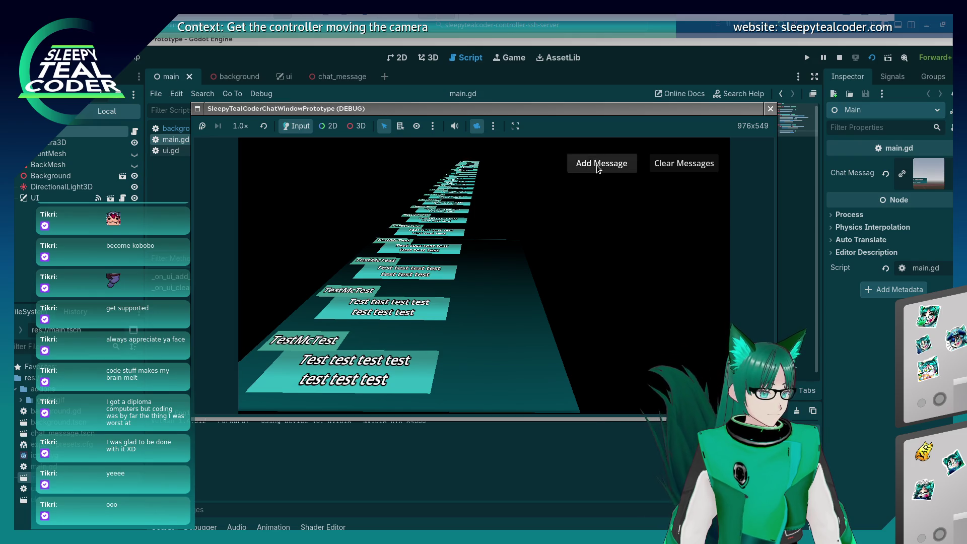
click(598, 168)
click(598, 168)
click(598, 167)
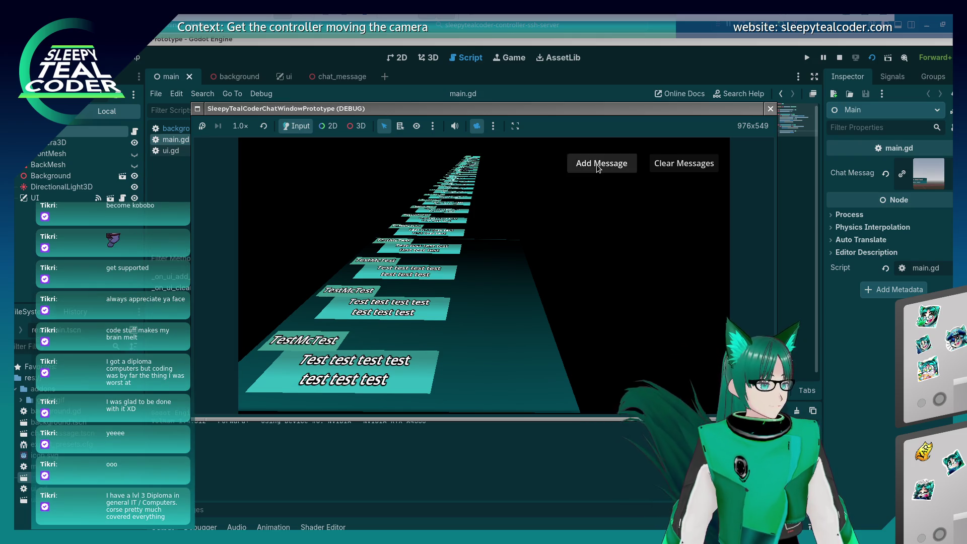
click(704, 169)
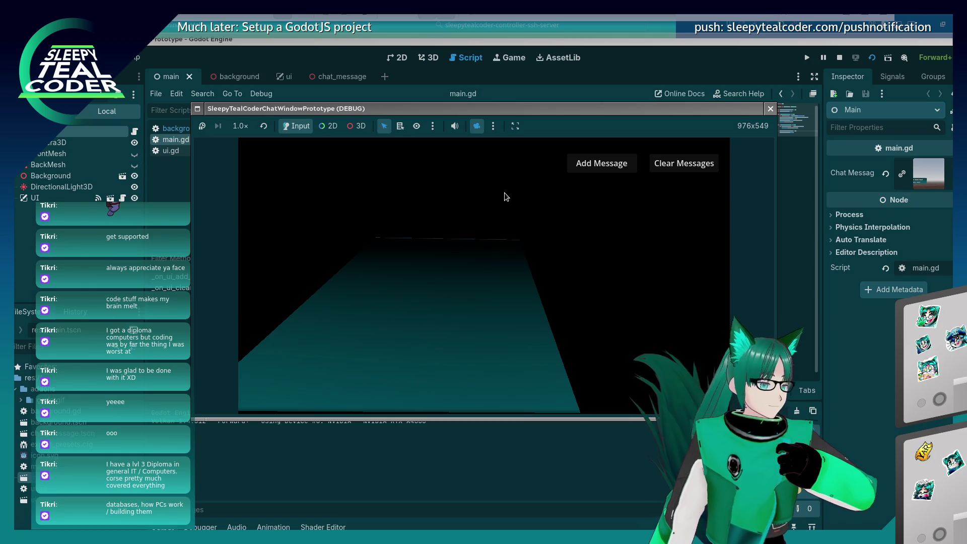
Add five more message cards, clear them, and close the running game window.
click(468, 244)
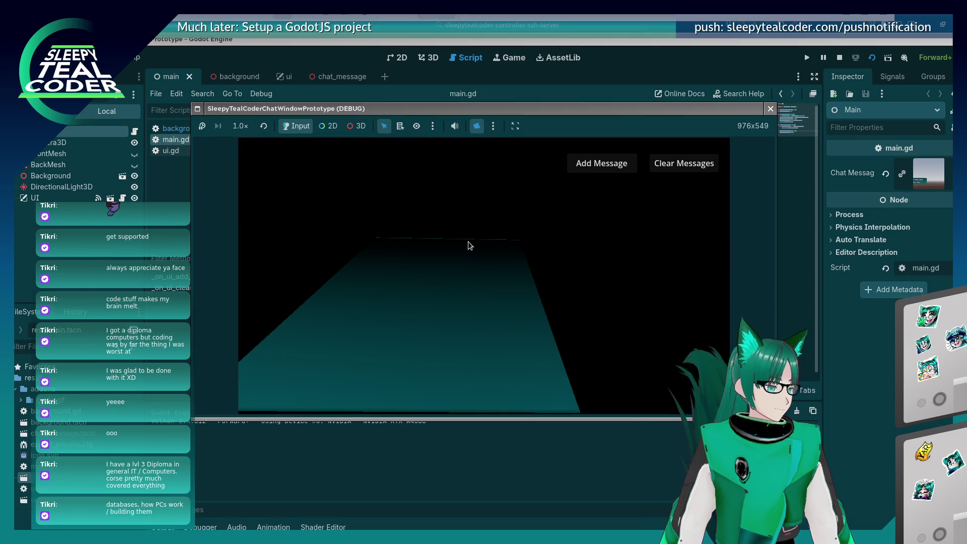
click(590, 163)
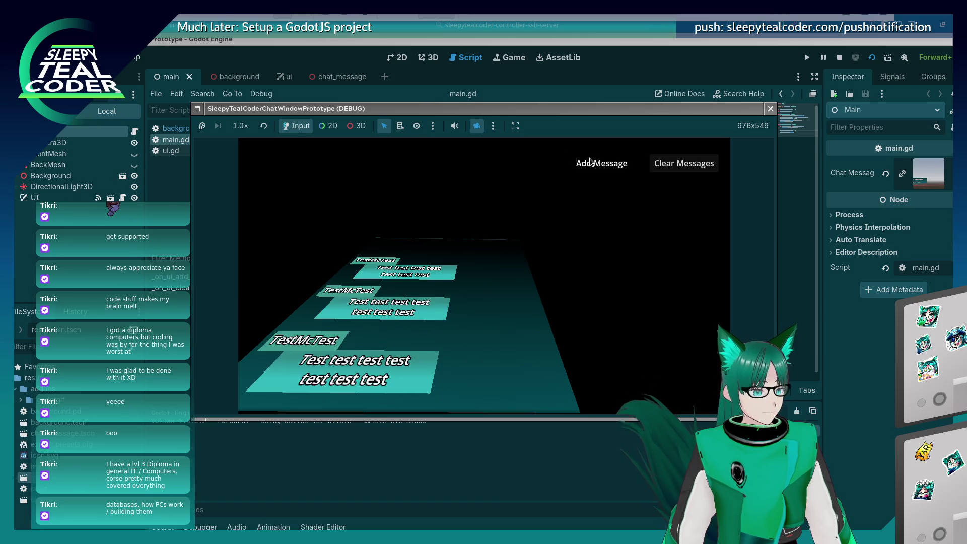
click(590, 162)
click(591, 162)
click(590, 162)
click(590, 163)
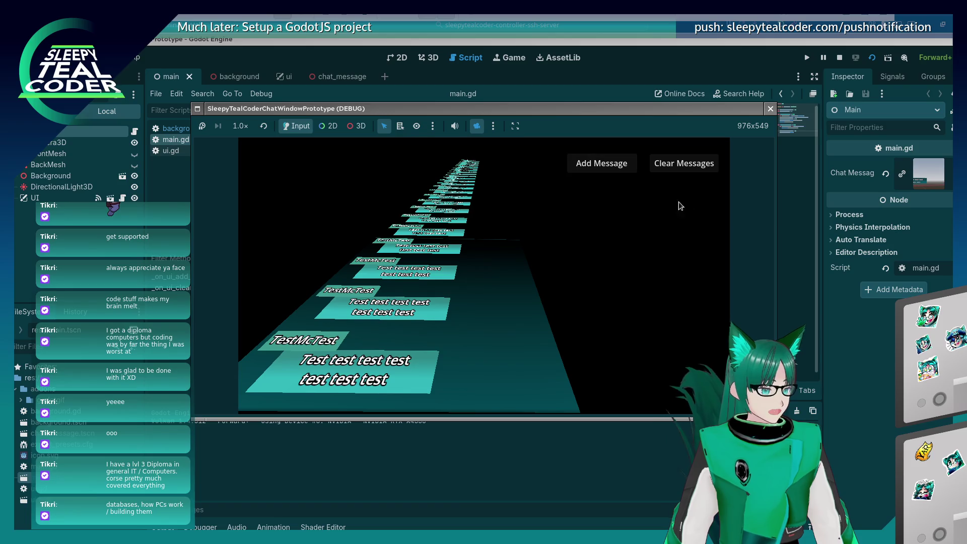
click(701, 168)
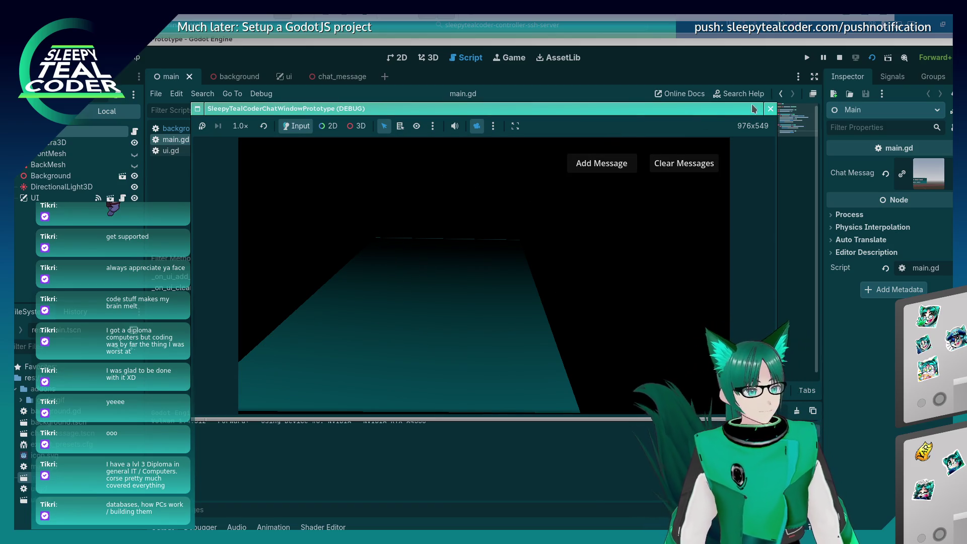
click(769, 107)
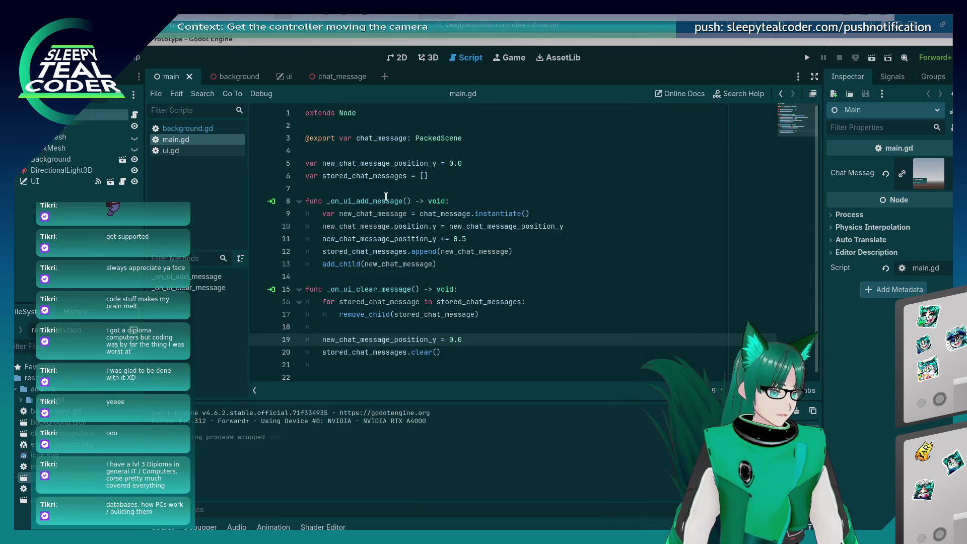
Inspect the chat_message scene's Label3D TestMcTest card, then go back to the main scene tab.
click(401, 58)
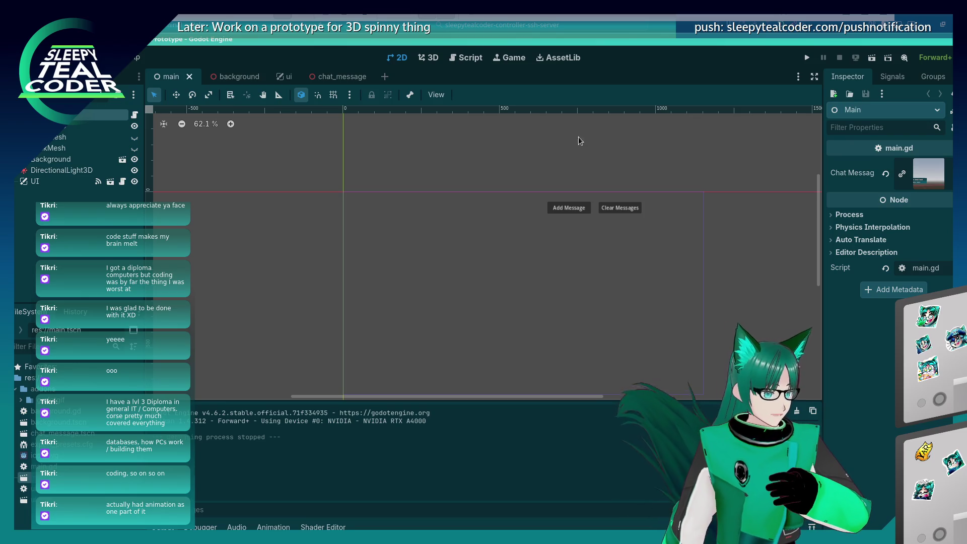
click(574, 212)
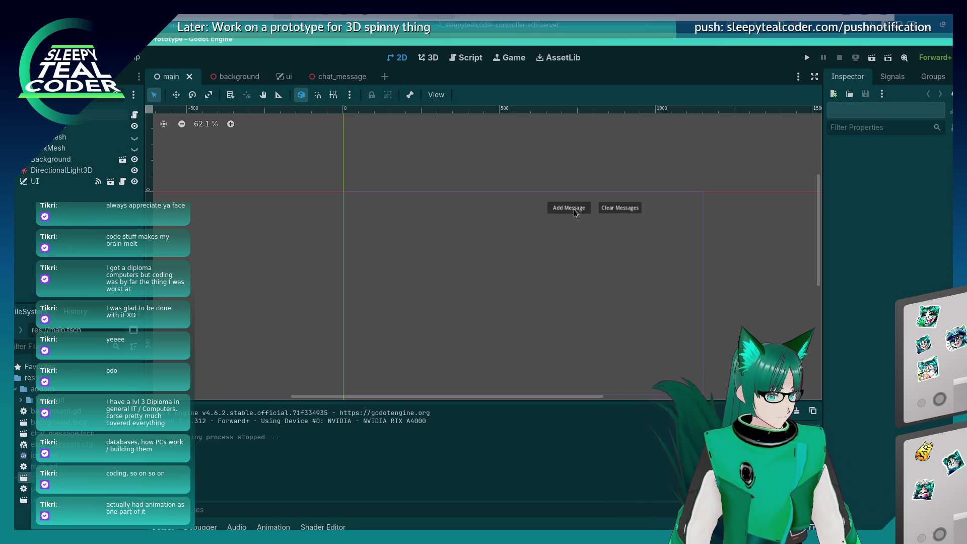
click(337, 77)
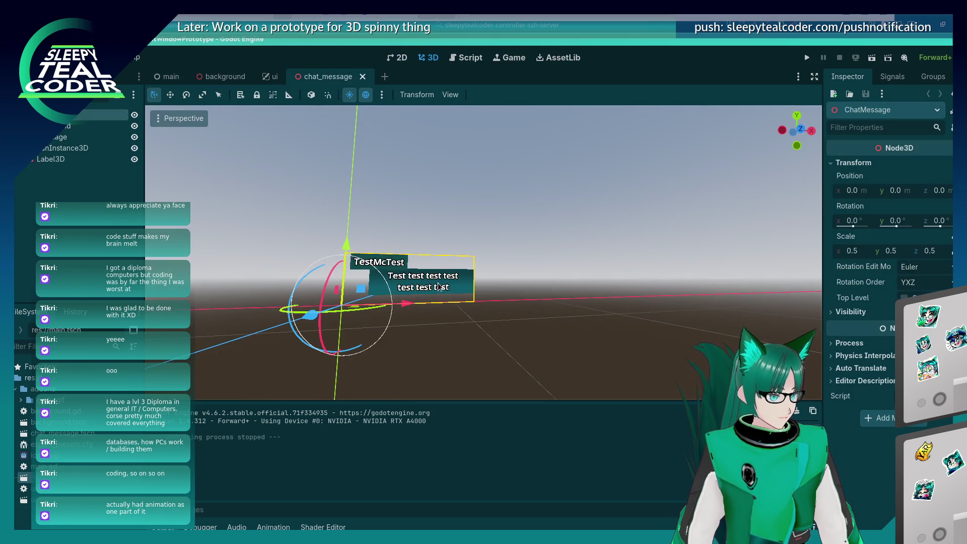
click(409, 286)
click(476, 356)
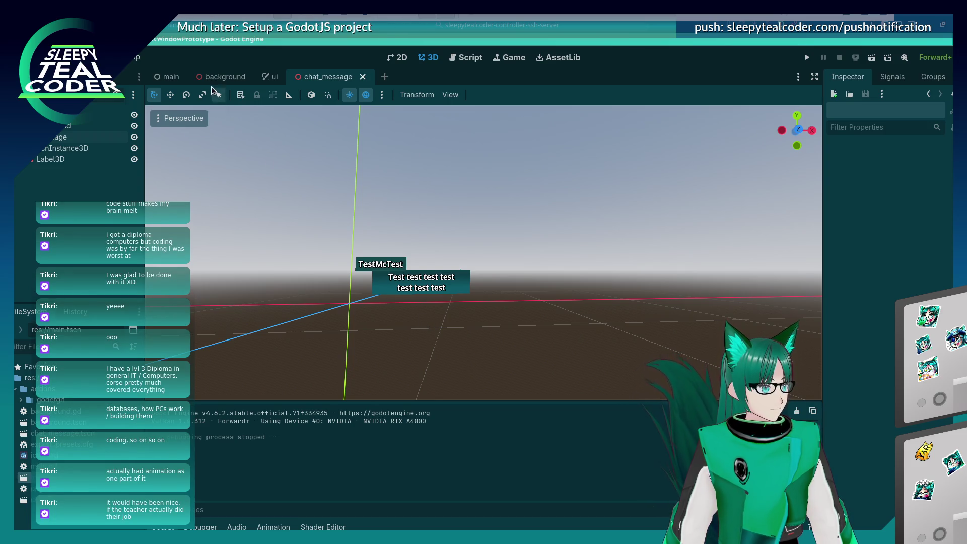
click(171, 76)
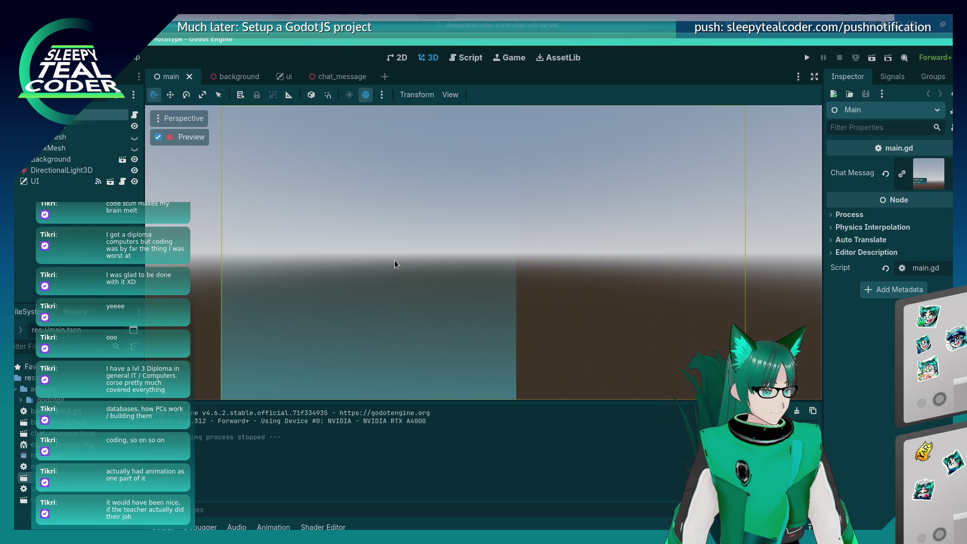
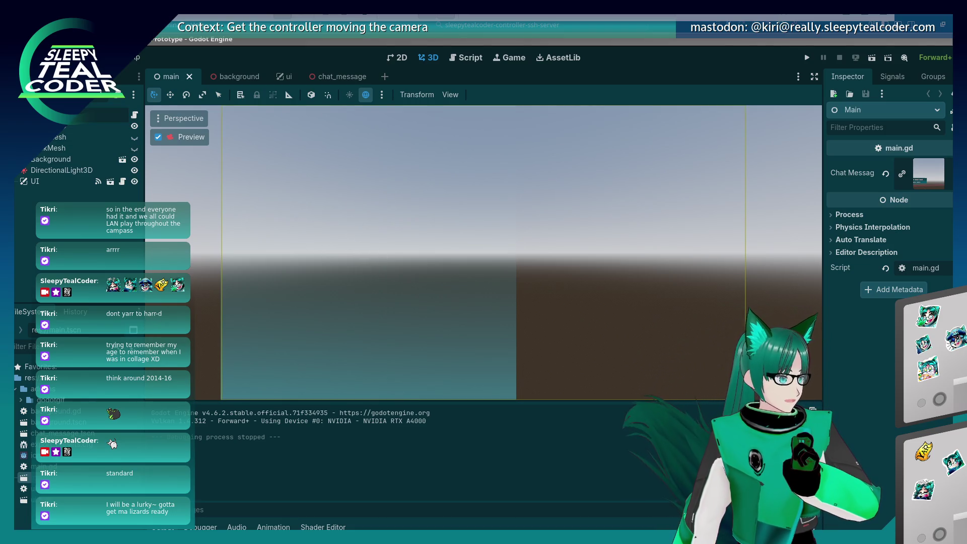
In the ui scene's project FileSystem, create a new folder named 'ui'.
click(274, 78)
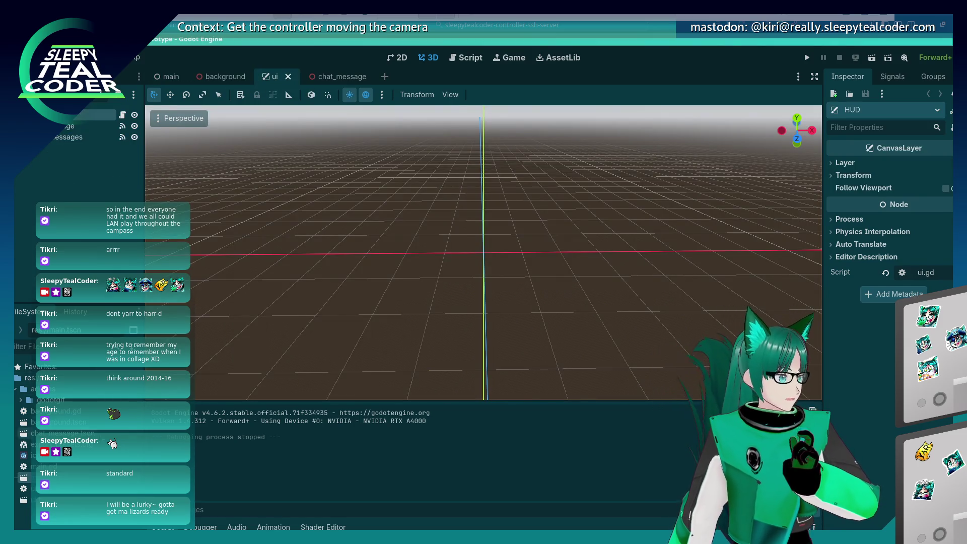
right_click(48, 379)
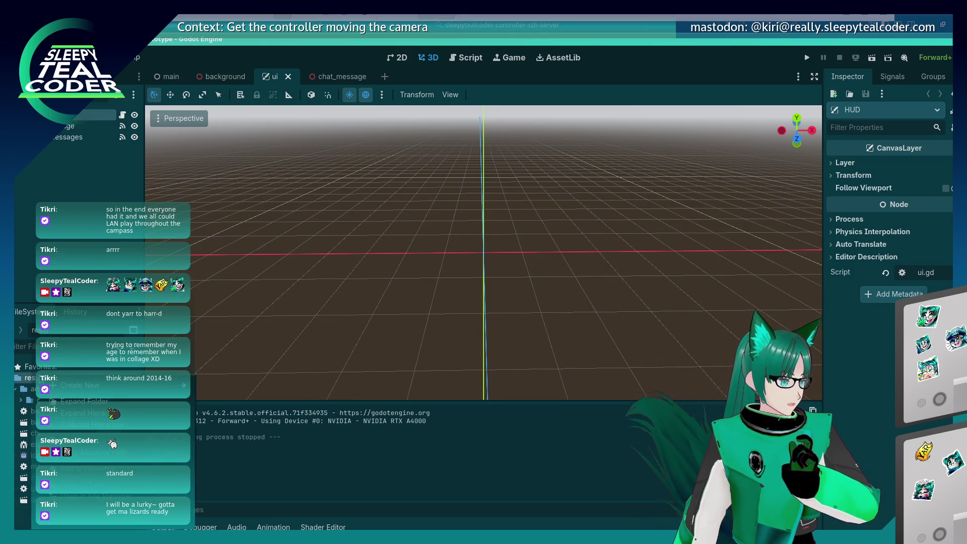
mouse_move(101, 385)
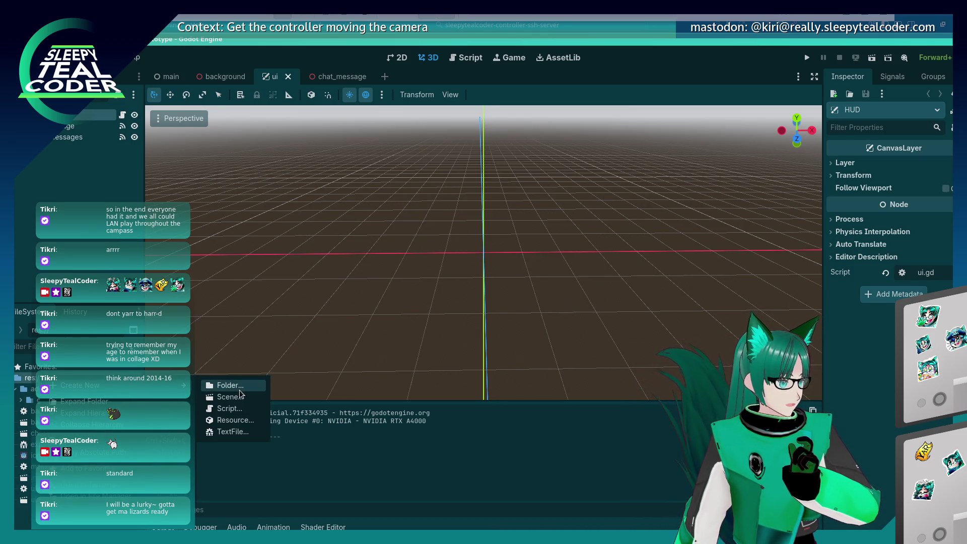
click(221, 388)
text(ui)
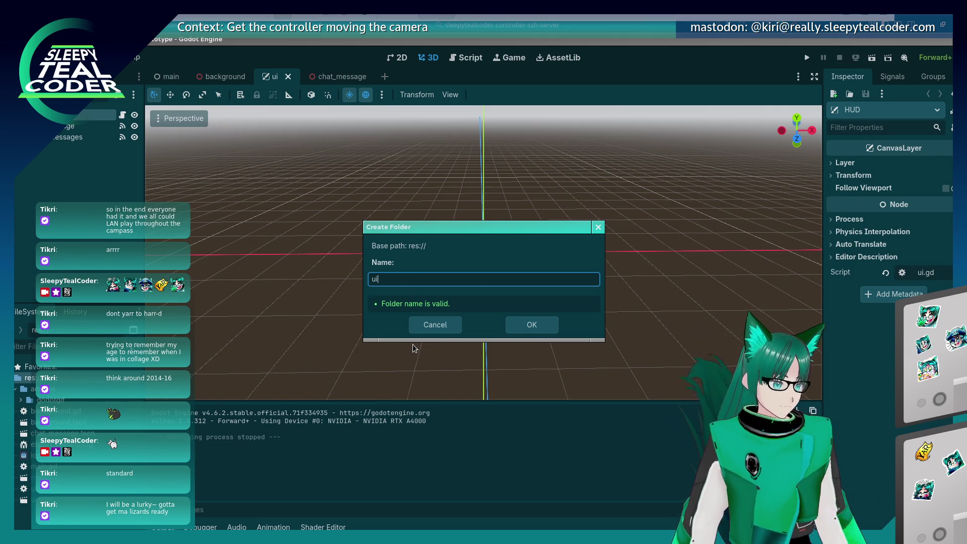
click(544, 326)
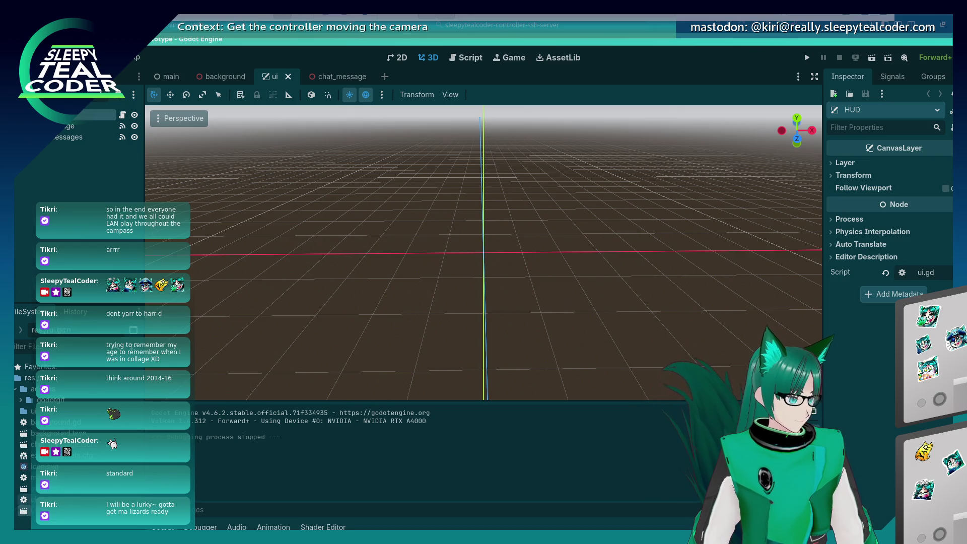
Move ui.gd and ui.tscn into the ui folder and expand it.
ctrl+click(43, 500)
drag(43, 500, 40, 410)
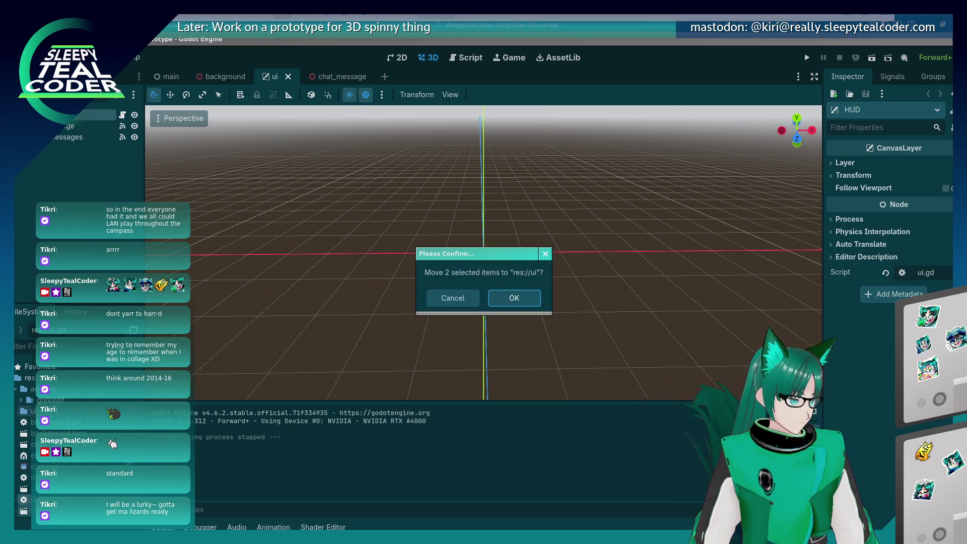
click(511, 298)
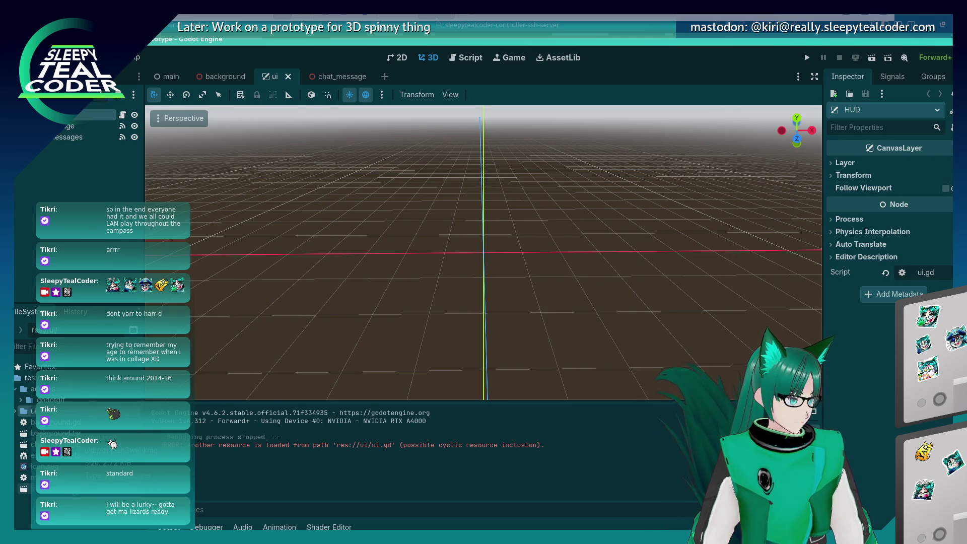
click(16, 411)
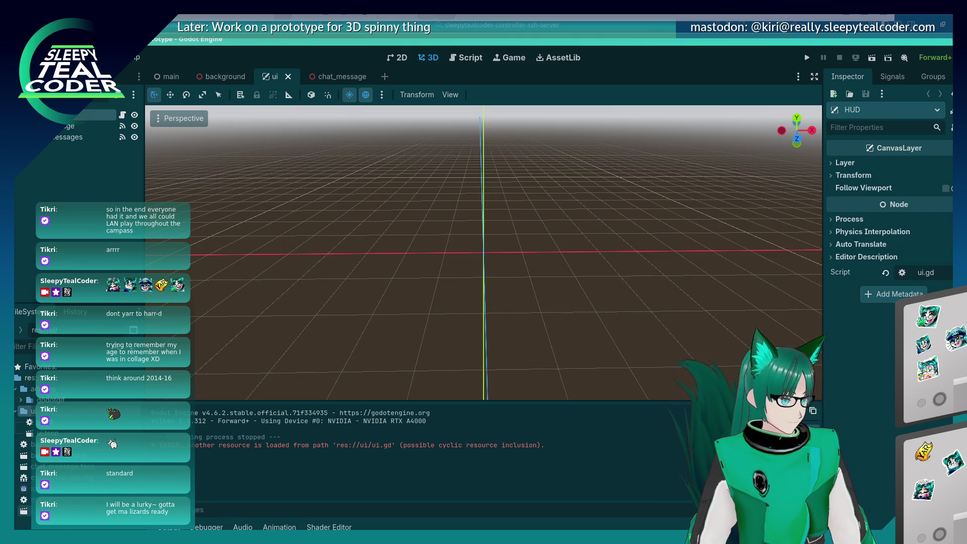
Move chat_message.tscn into the ui folder and test-run the game.
click(24, 511)
click(24, 466)
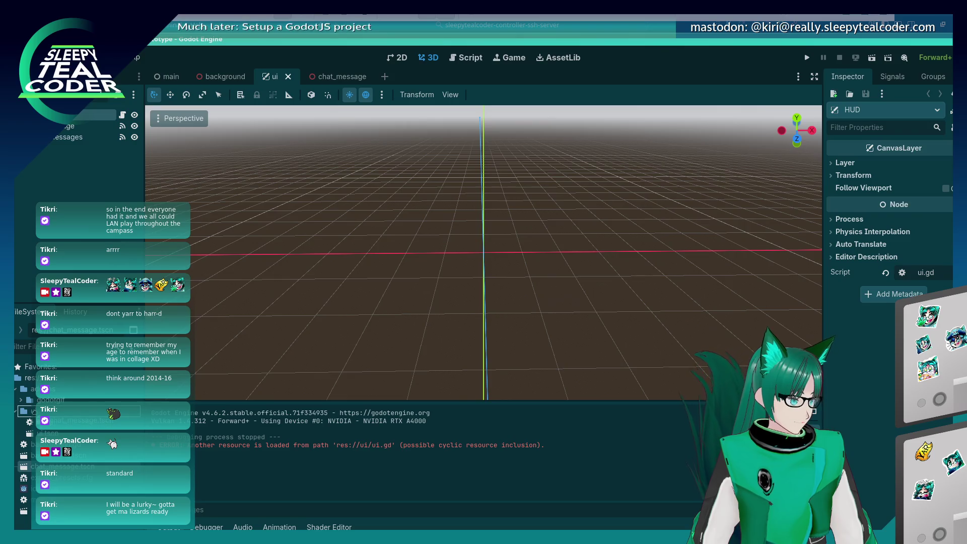
drag(56, 466, 35, 411)
click(514, 300)
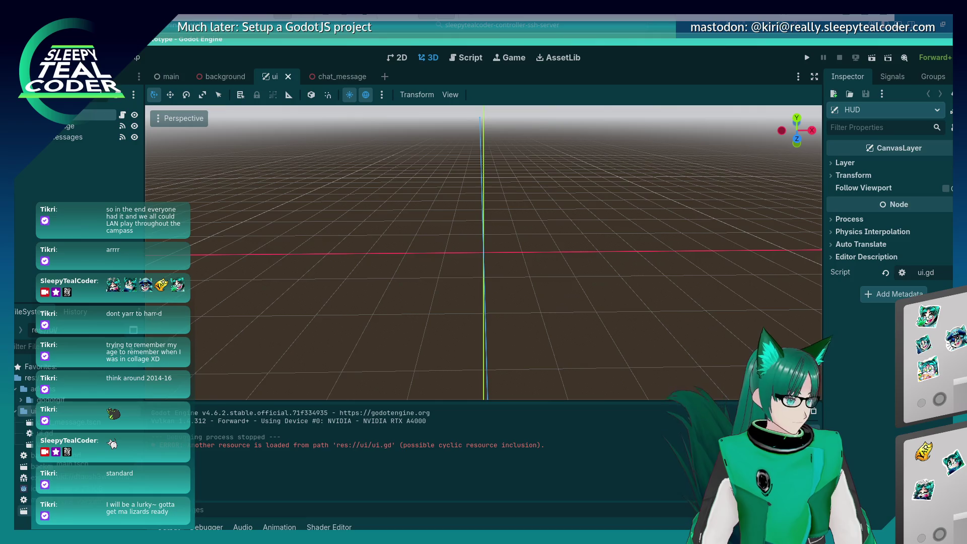
click(889, 59)
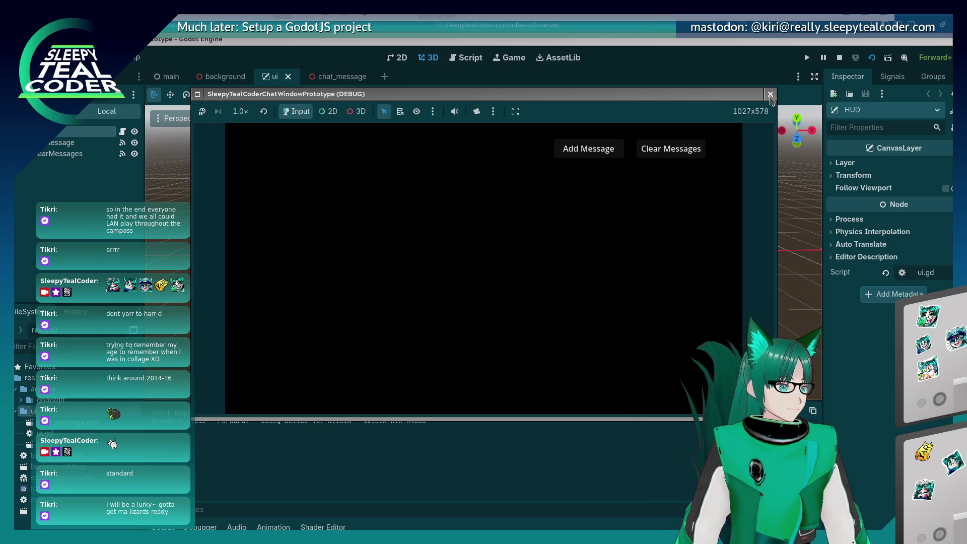
click(771, 95)
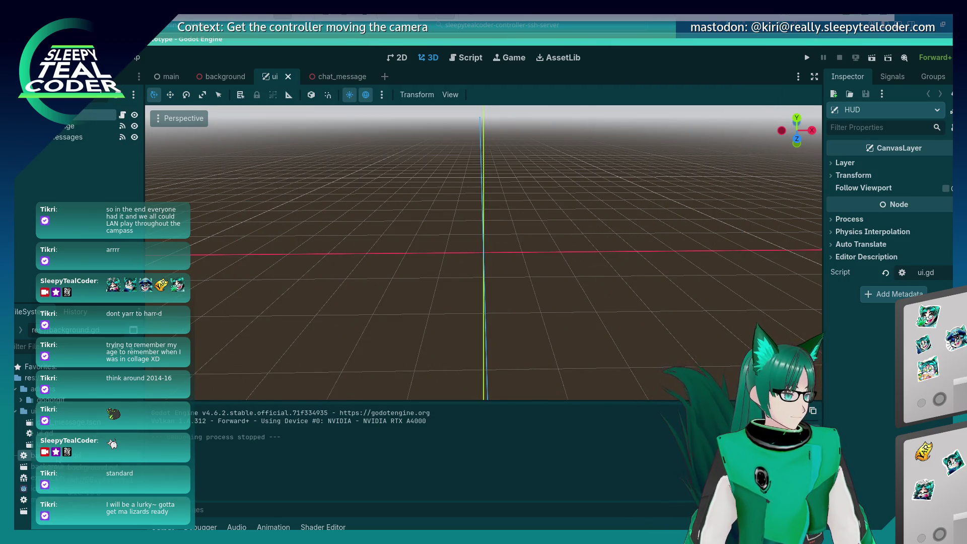
Move chat_message.tscn back to res://, test-run again, and reopen main.tscn.
click(66, 422)
mouse_move(66, 422)
mouse_down()
mouse_move(50, 466)
mouse_move(24, 456)
mouse_up()
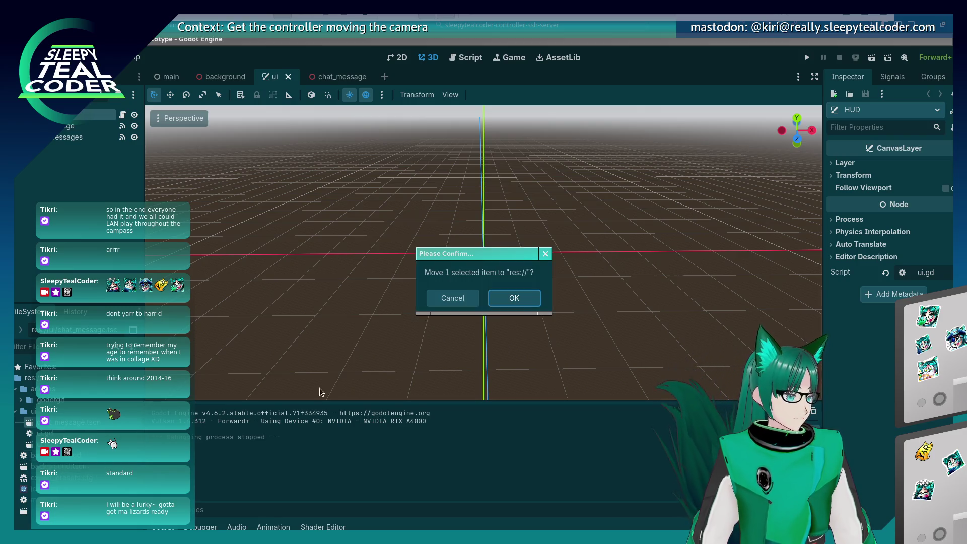
click(518, 302)
click(872, 57)
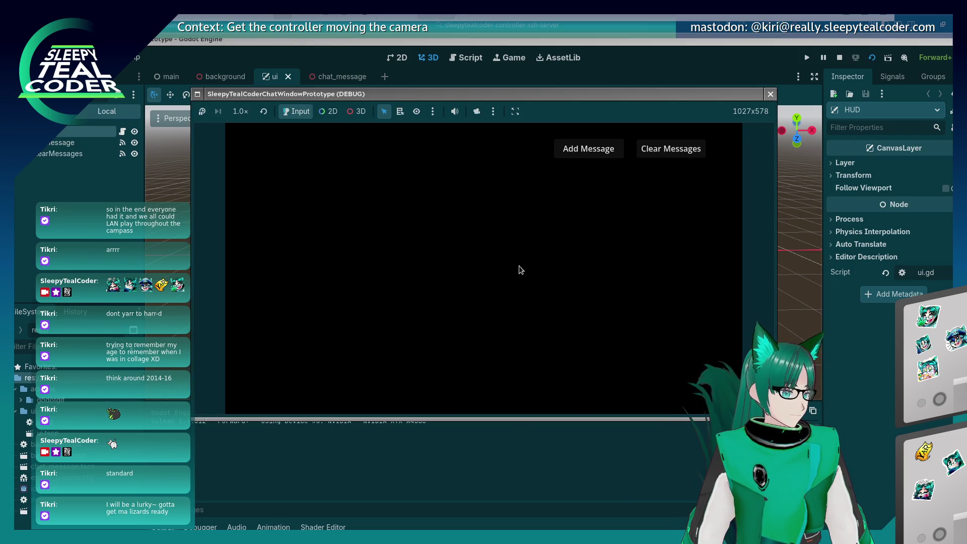
click(770, 95)
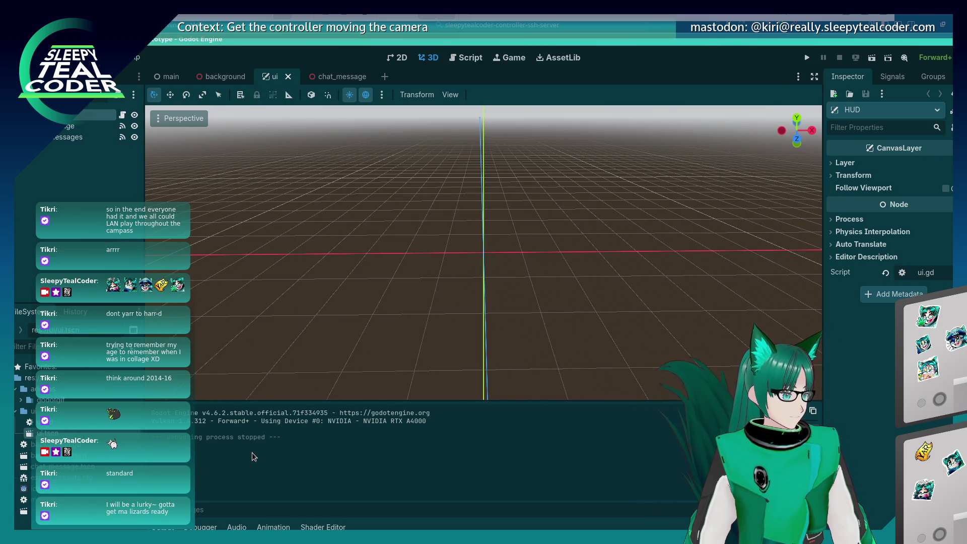
double_click(46, 511)
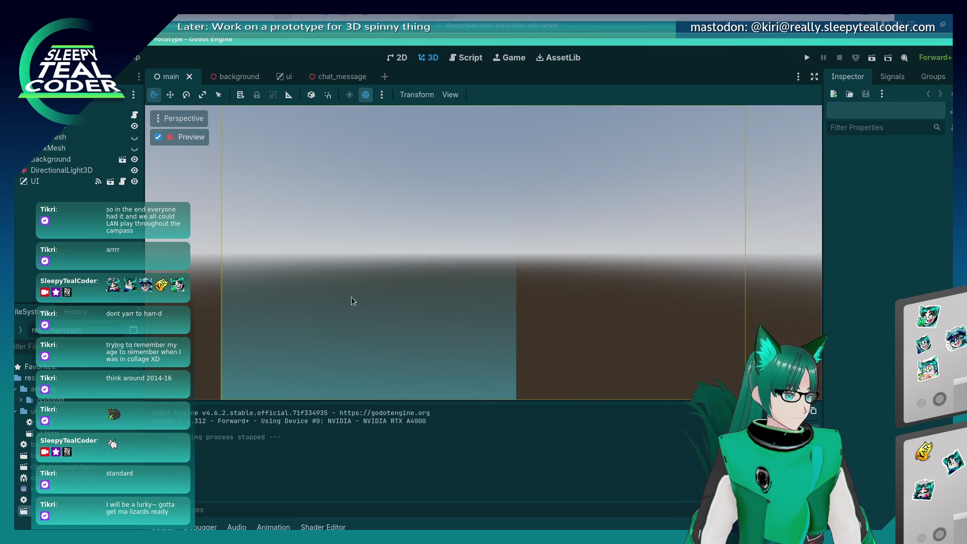
Turn off the viewport camera preview, run the project, and stop it with F8.
click(163, 139)
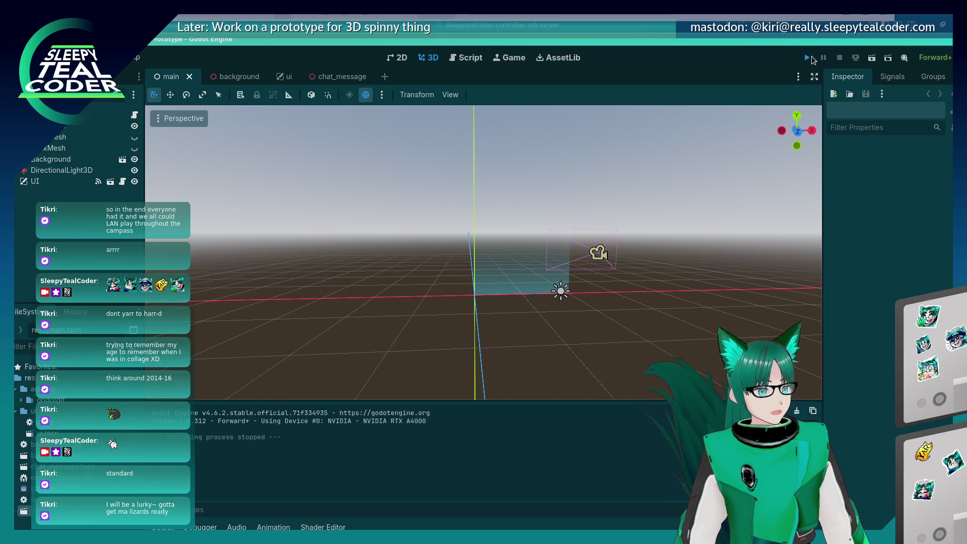
click(808, 58)
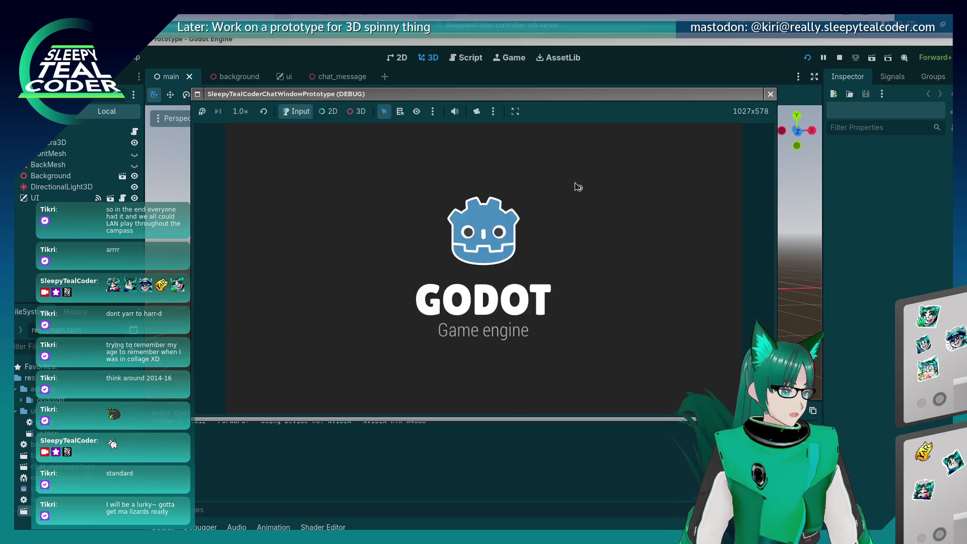
click(770, 94)
key(F8)
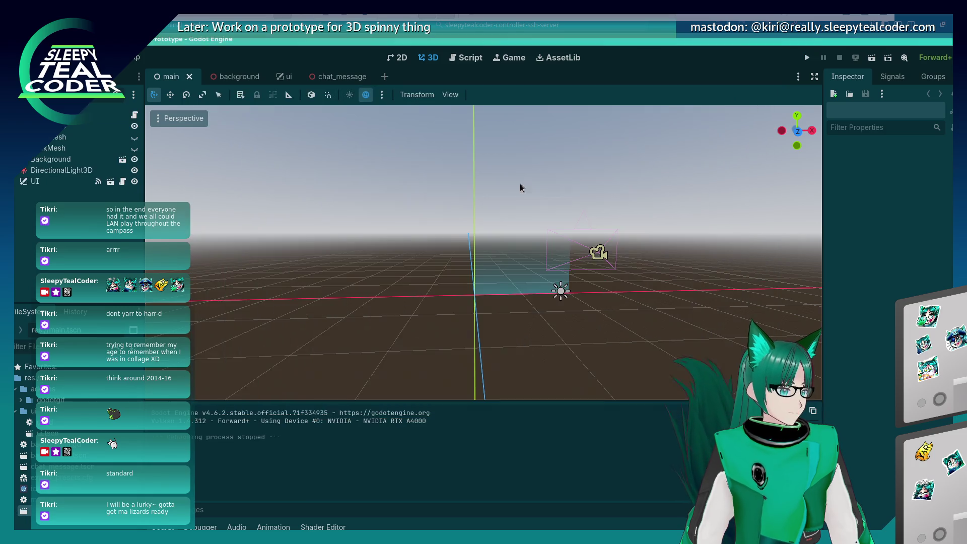
Select then deselect Camera3D, and open Project Settings from the Project menu.
click(615, 260)
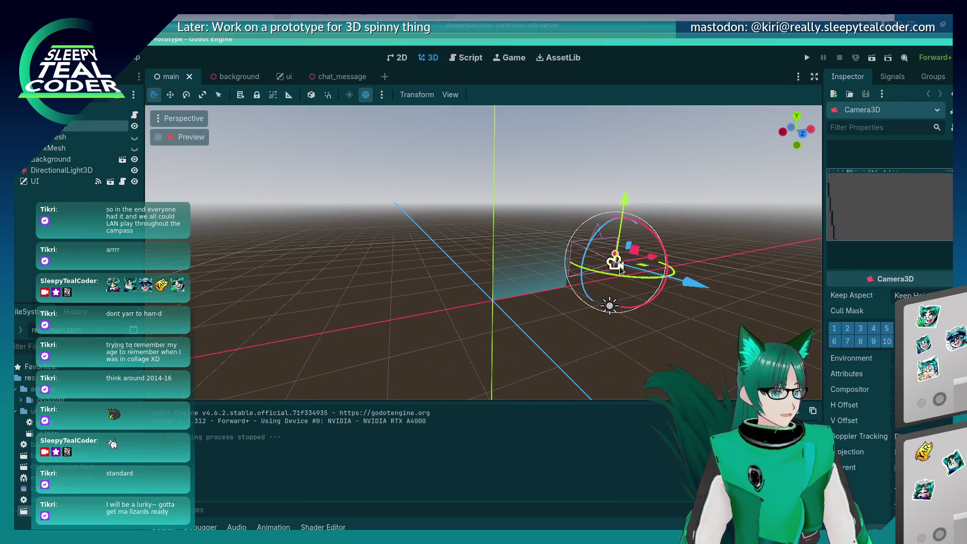
click(301, 290)
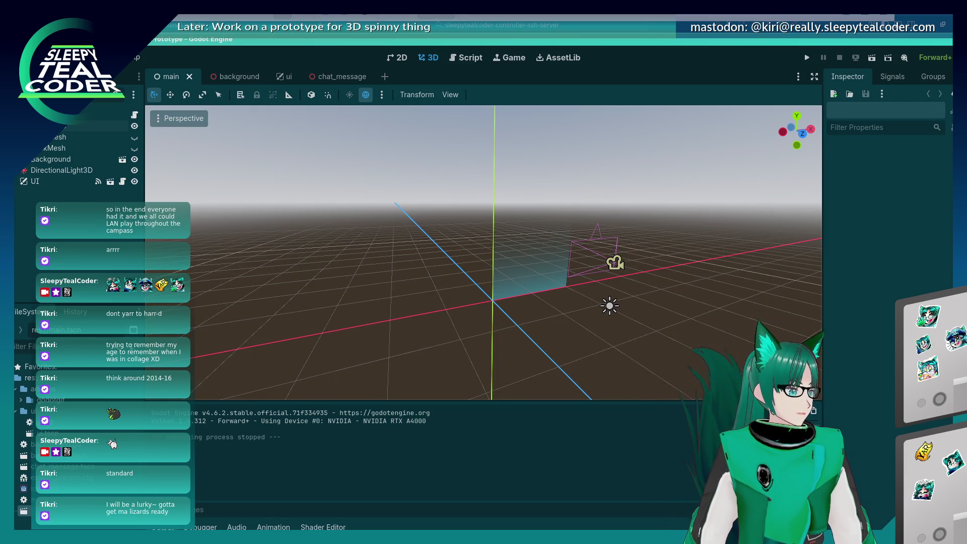
click(55, 57)
click(75, 71)
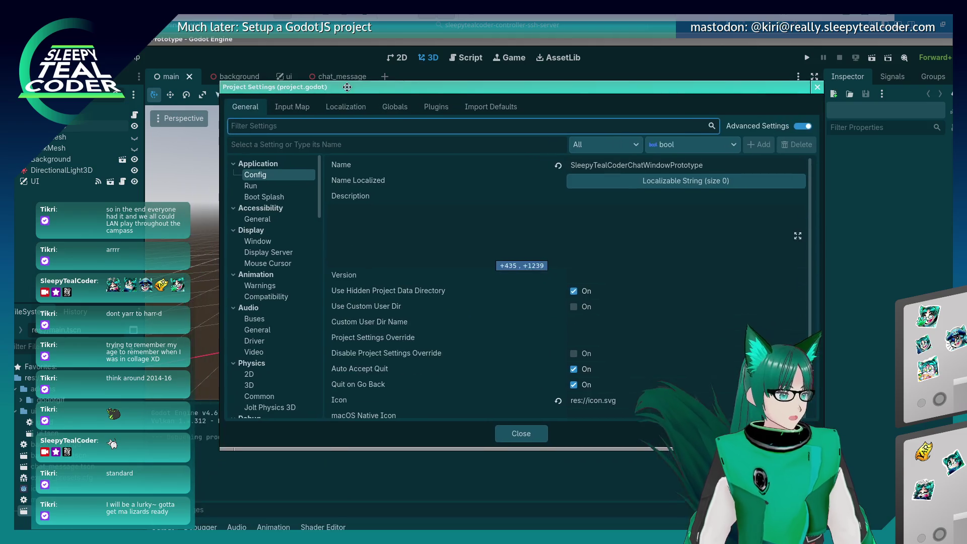
On the Input Map tab, enter 'middle_click' as a new action name.
drag(347, 88, 342, 86)
click(297, 108)
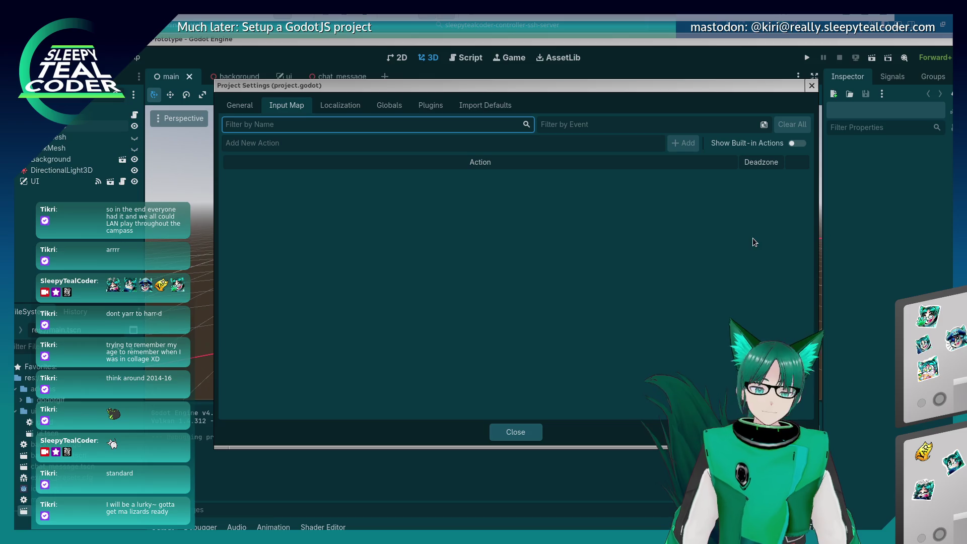
click(409, 241)
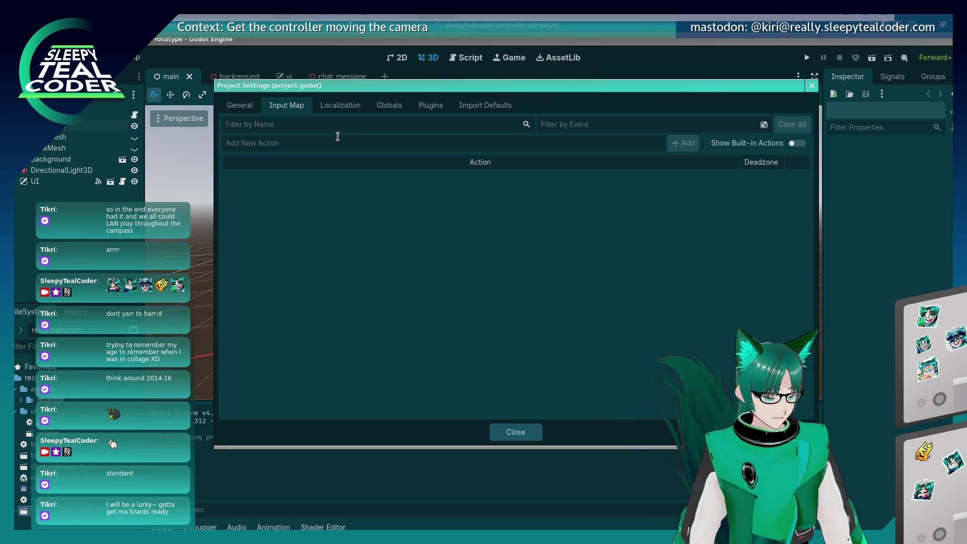
text(middle_click)
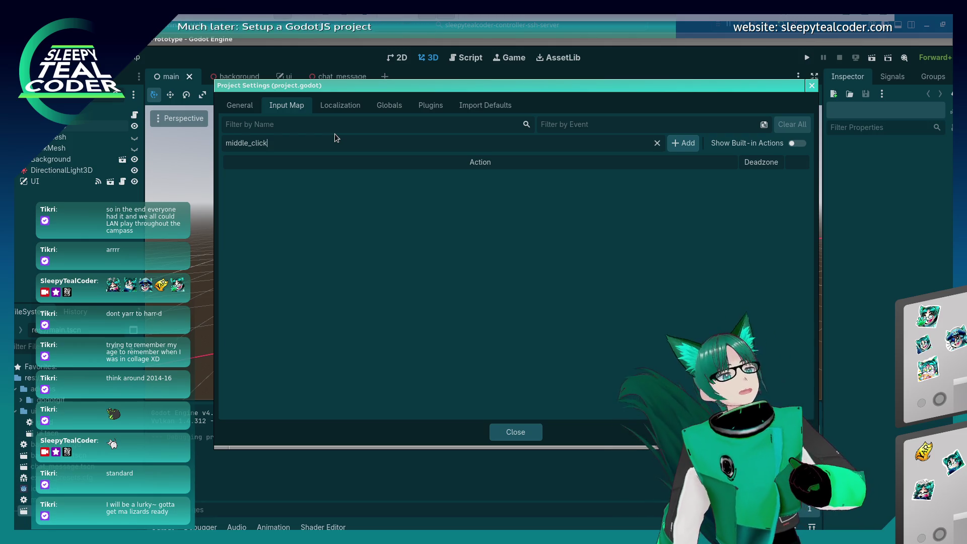
key(alt+Tab)
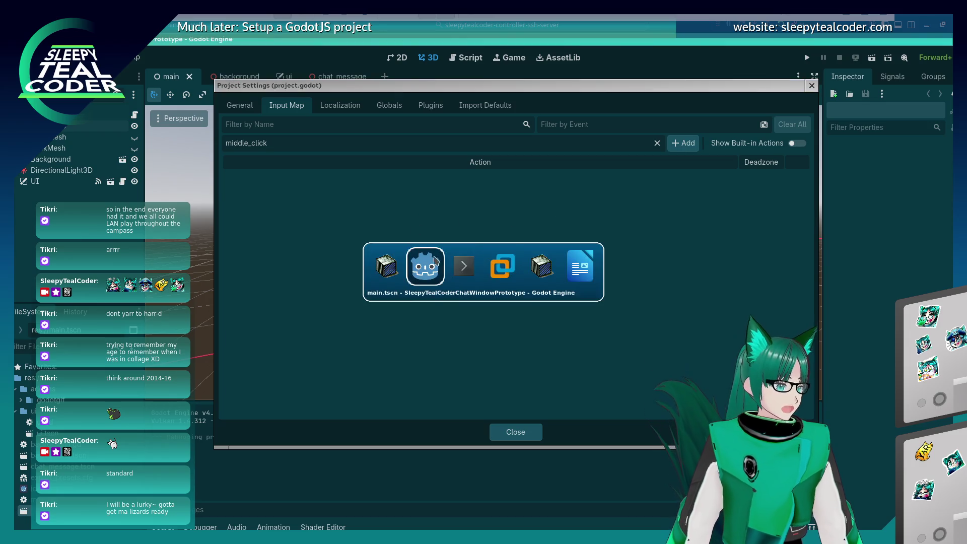
In the LibreOffice notes, start a new top-level bullet below the 'Scrolling down is 5' line.
key(alt+Tab)
key(alt+Tab)
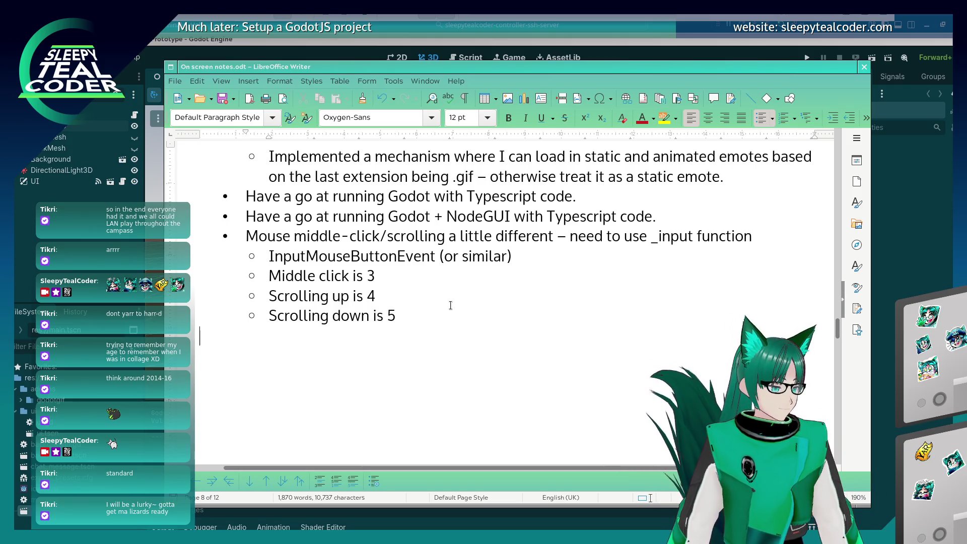
key(BackSpace)
key(Return)
key(Return)
key(BackSpace)
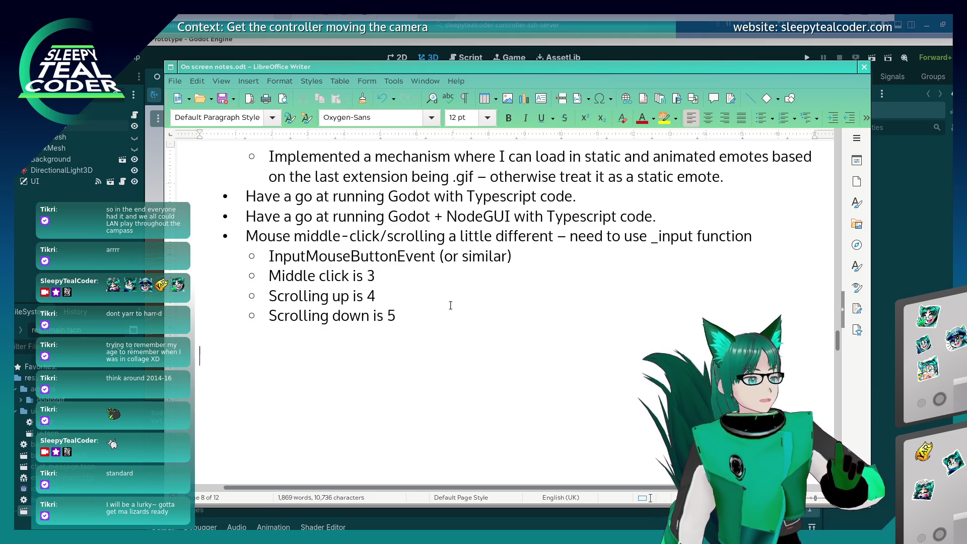
key(BackSpace)
key(BackSpace)
key(Return)
key(shift+Tab)
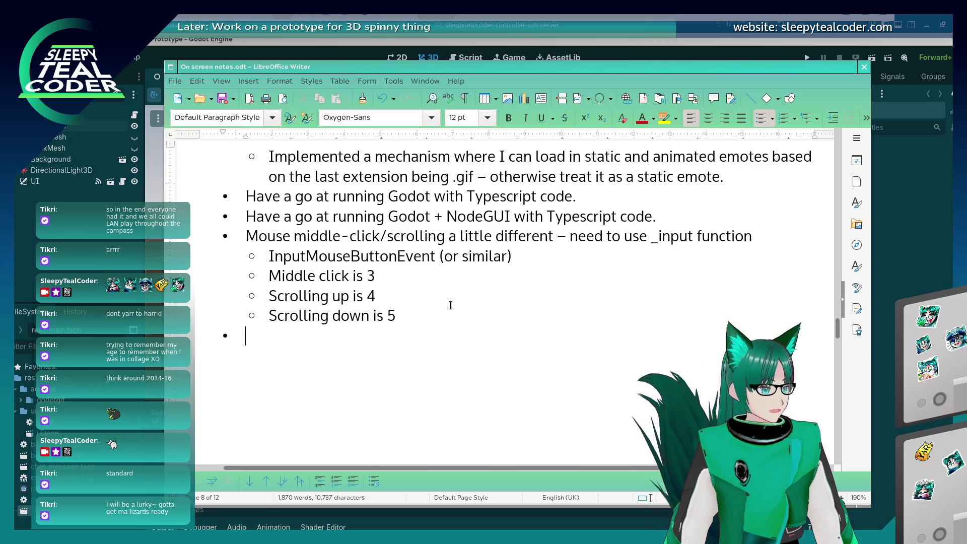
Write the note 'We can add objects via add_child and delete via delete_child'.
text(Ad)
key(BackSpace)
key(BackSpace)
text(We can add )
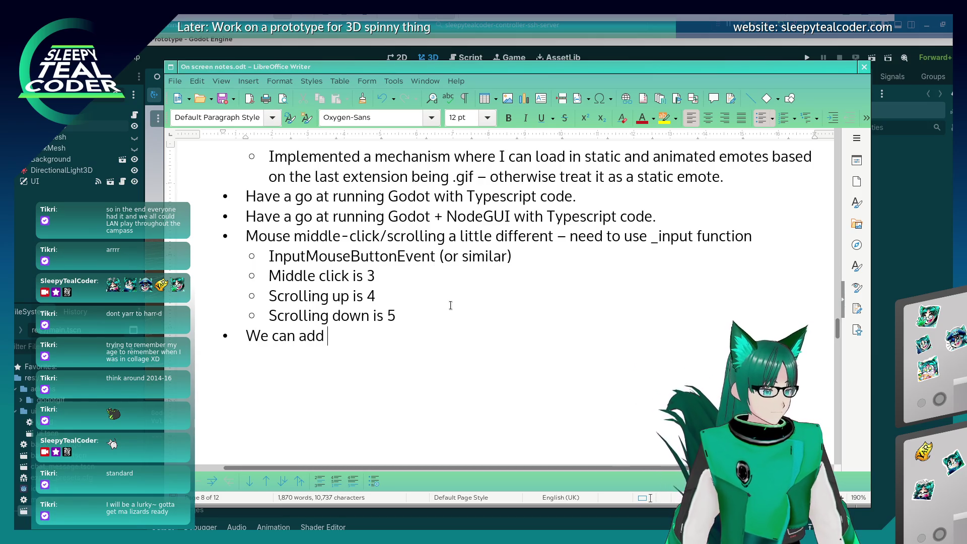
text(sc)
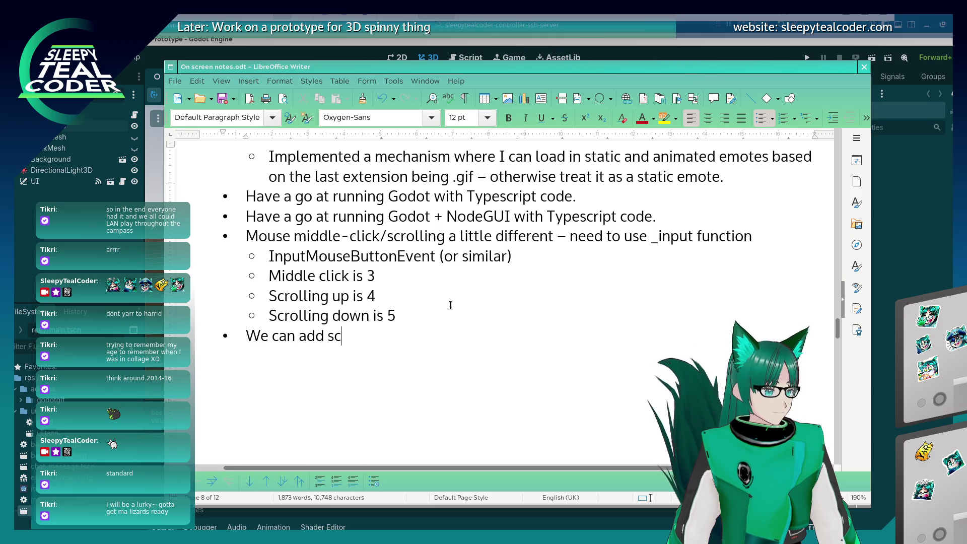
key(BackSpace)
key(BackSpace)
text(objects via add_child )
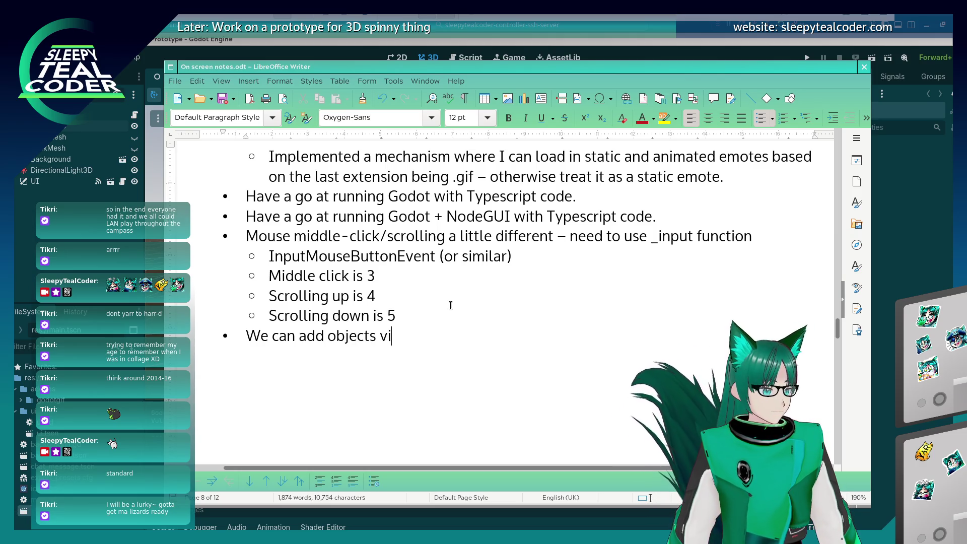
text(and )
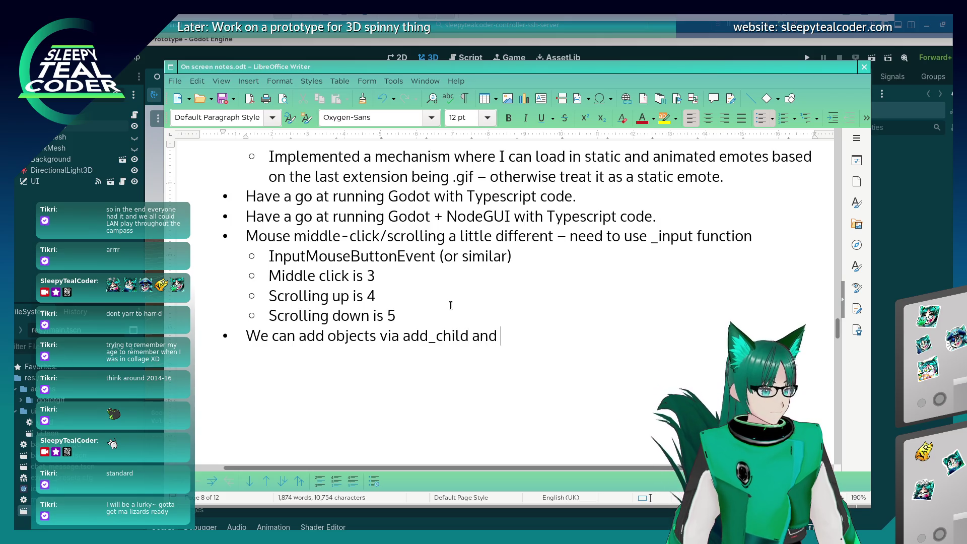
text(delete via delete_child)
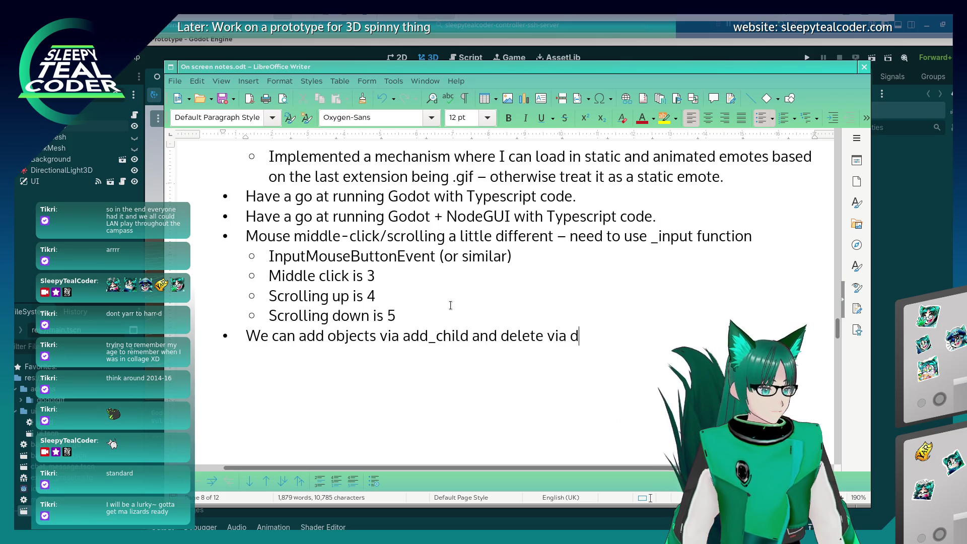
Add a bullet on tracking objects in an array, using clear() for removing all messages.
key(Return)
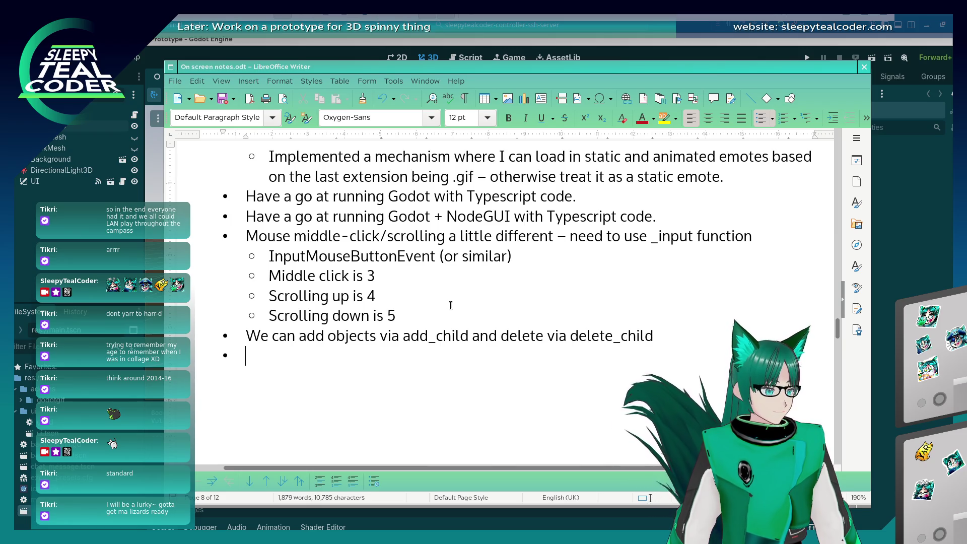
text(We can use an array to ke)
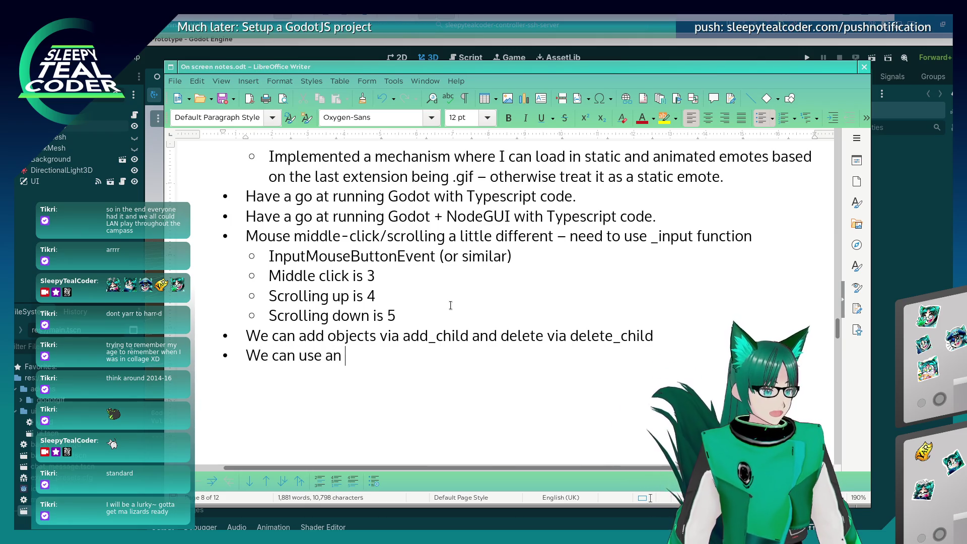
text(ep )
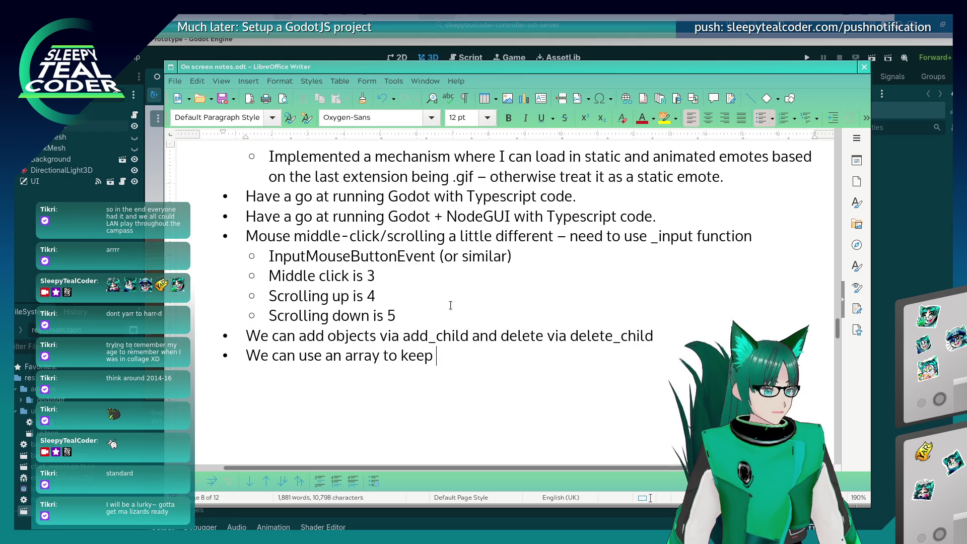
text(tracks of the objects –)
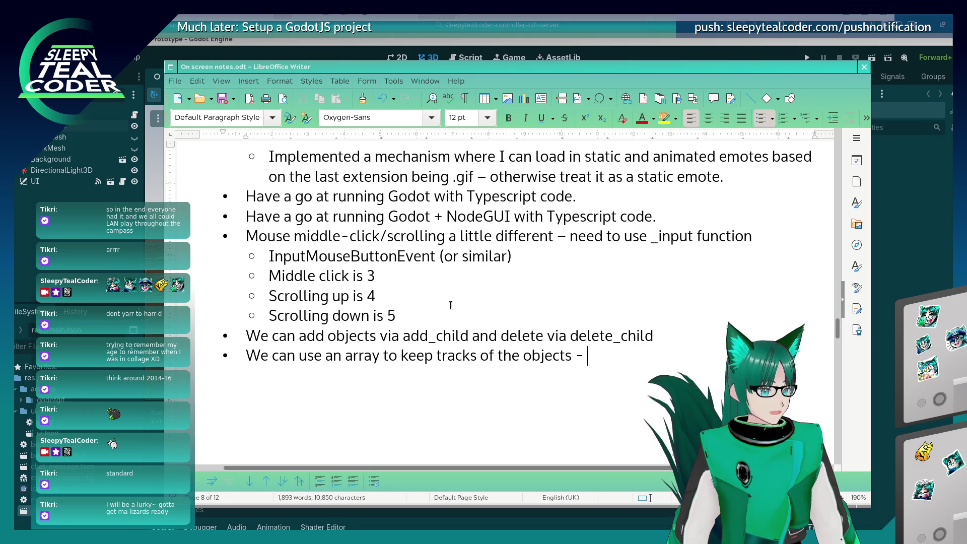
text( use clear() to)
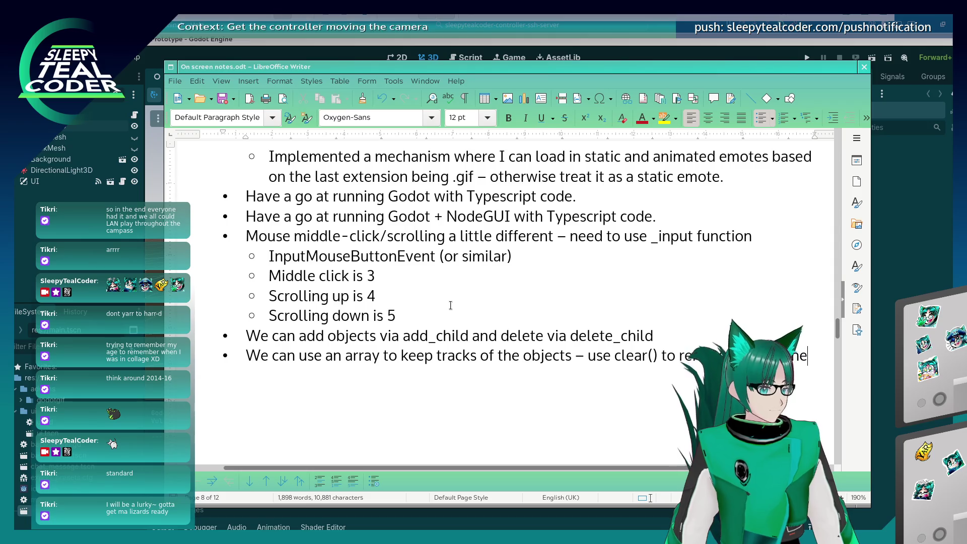
text(removing all me)
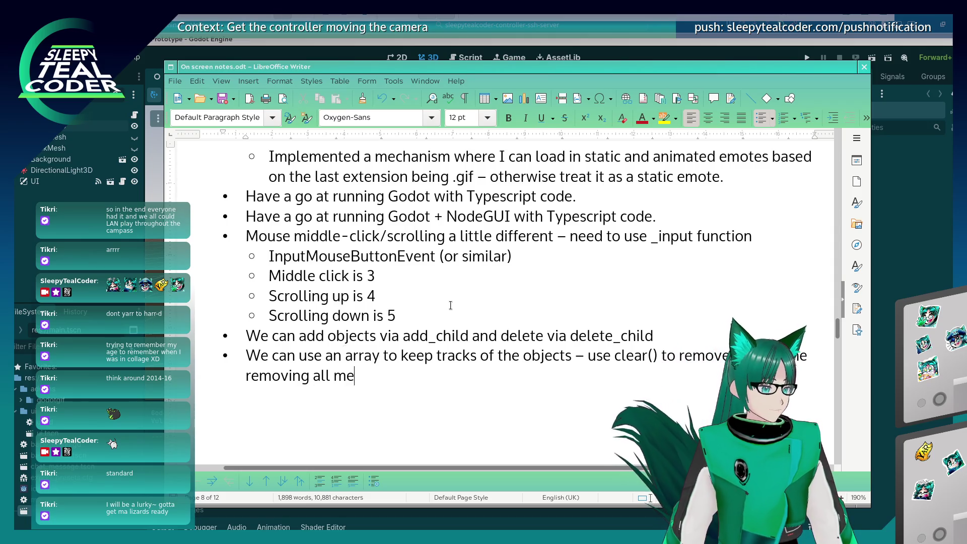
text(ssages)
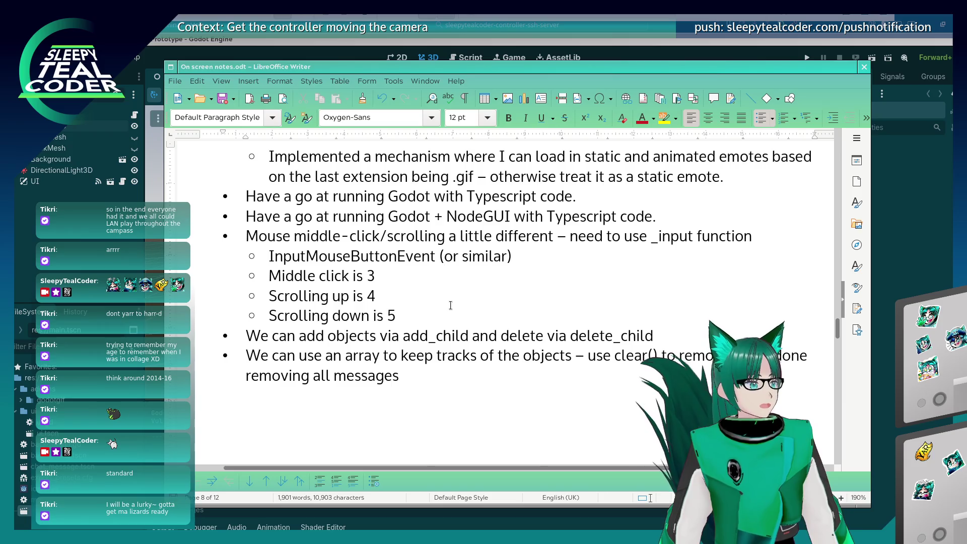
key(alt+Tab)
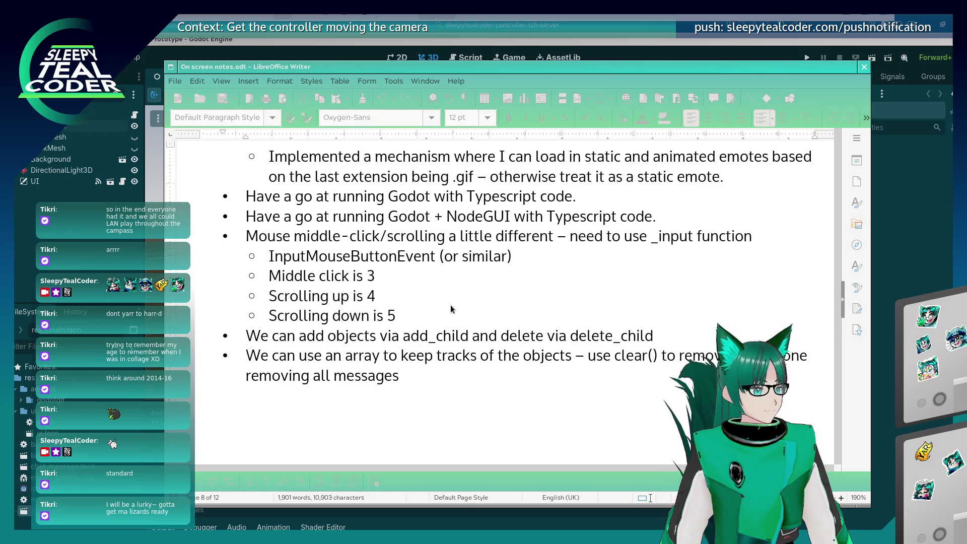
key(alt+Tab)
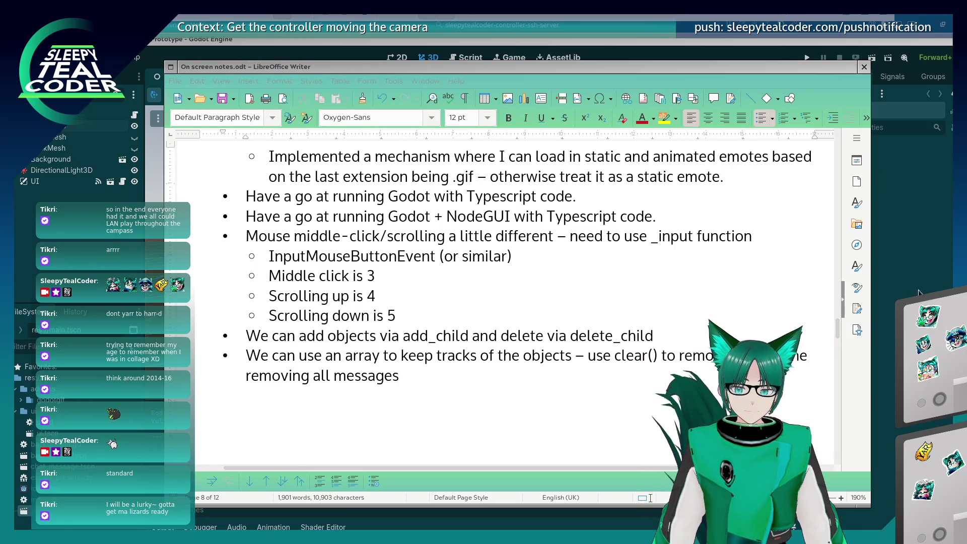
click(891, 288)
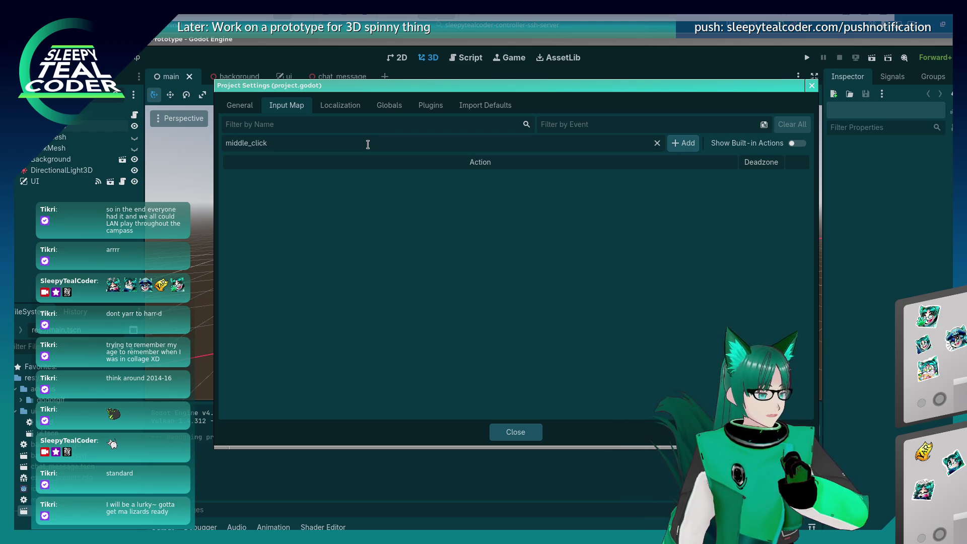
Add the middle_click action bound to the middle mouse button and right-stick joypad button.
click(672, 145)
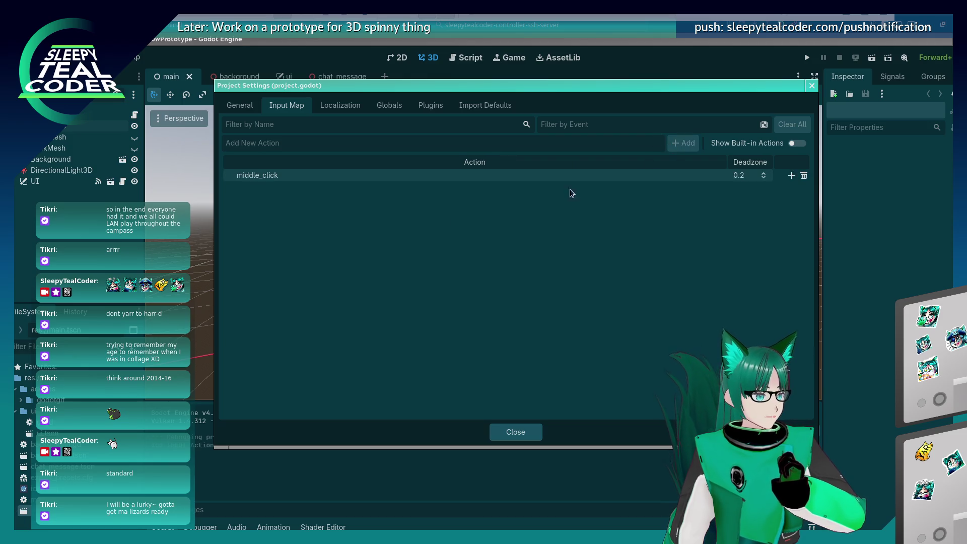
click(791, 175)
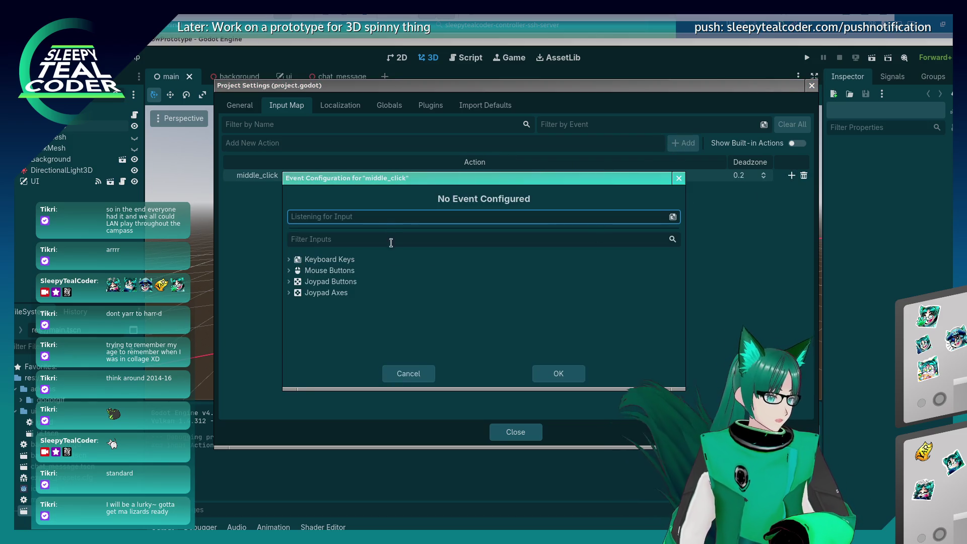
middle_click(388, 216)
click(555, 372)
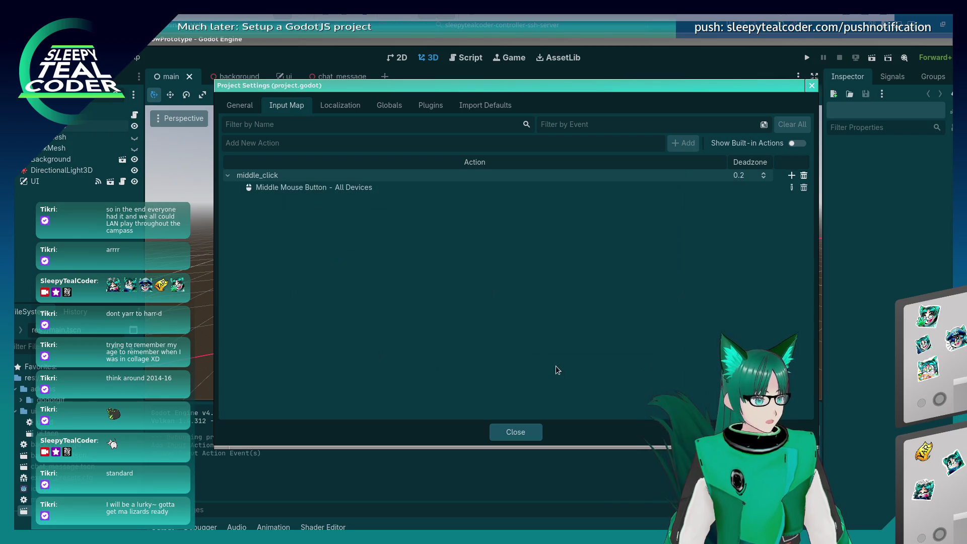
click(790, 176)
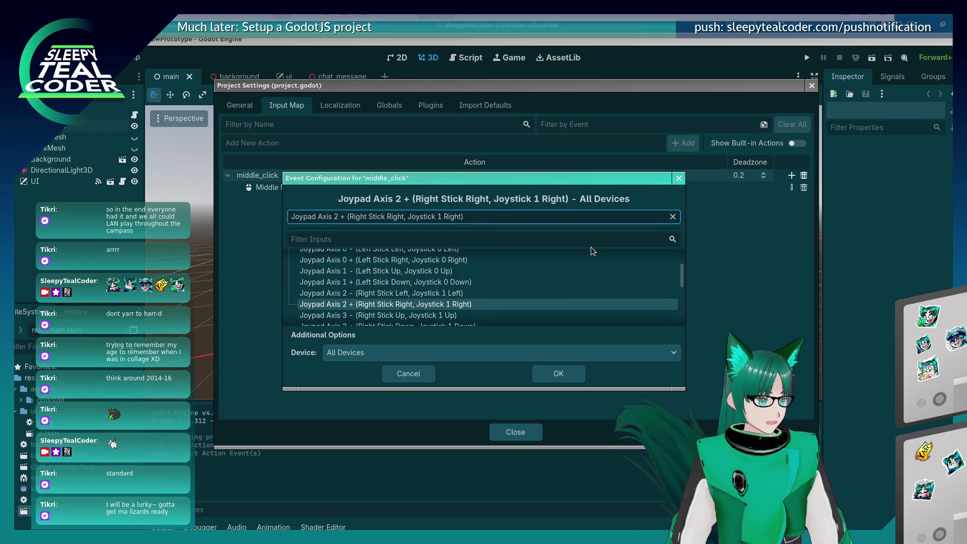
click(549, 380)
Add the scroll_up action bound to Mouse Wheel Up and the right stick up axis.
text(scroll_up)
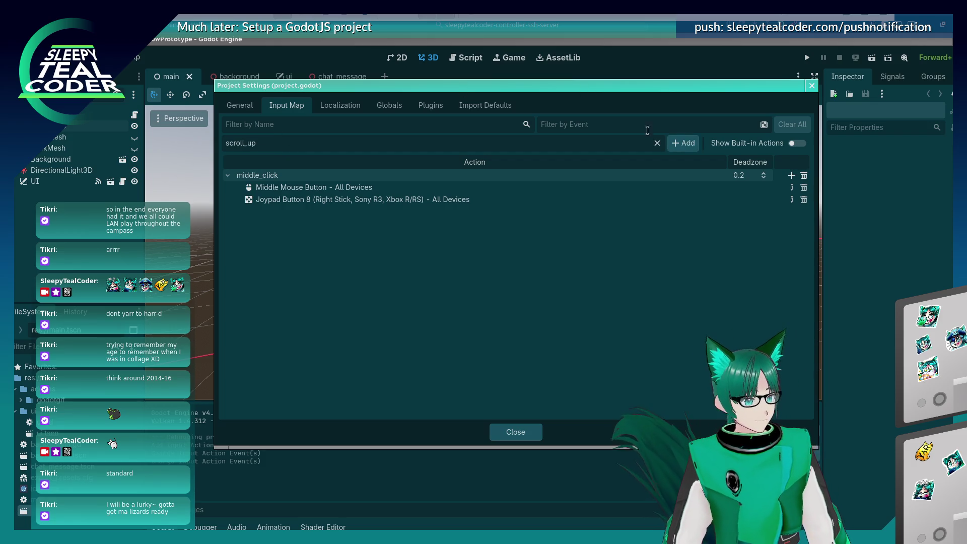
click(687, 144)
click(791, 212)
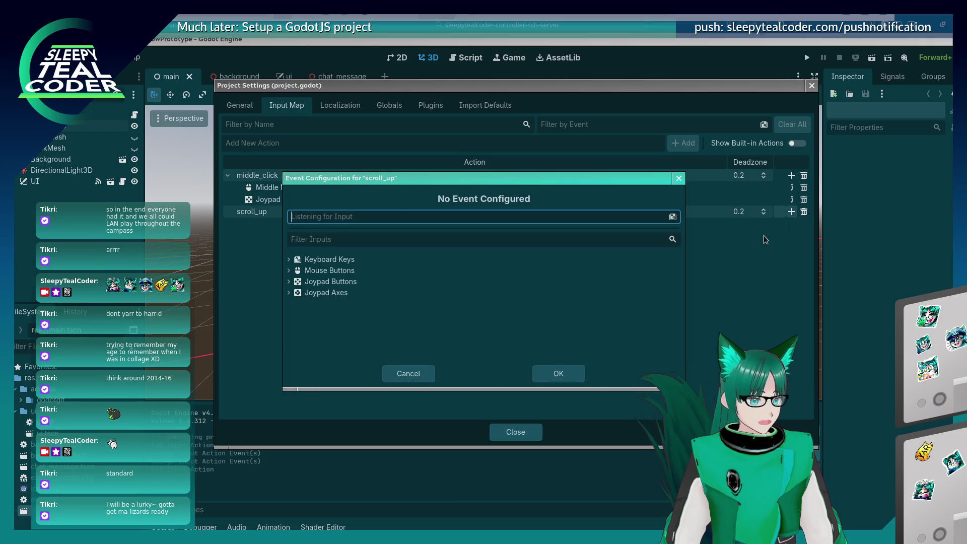
scroll(406, 219, up, 1)
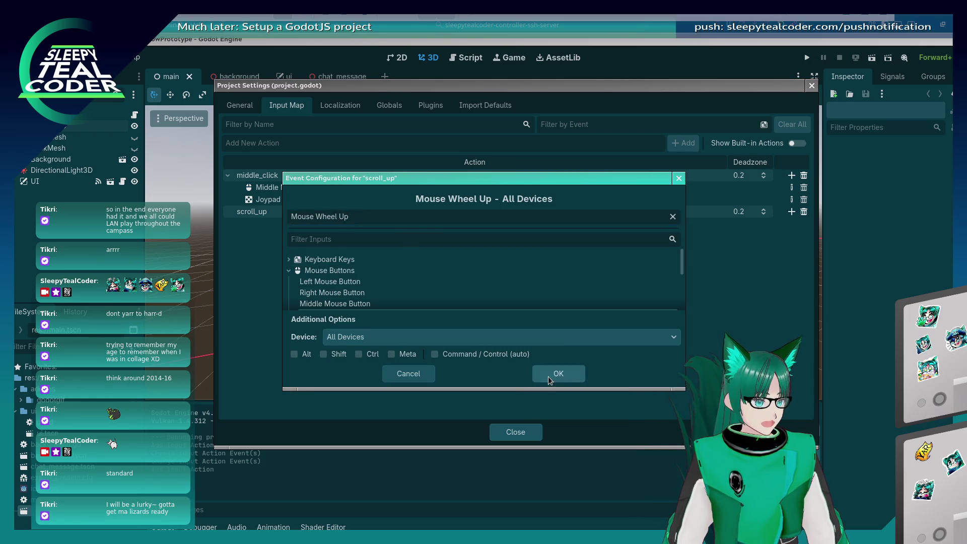
click(547, 376)
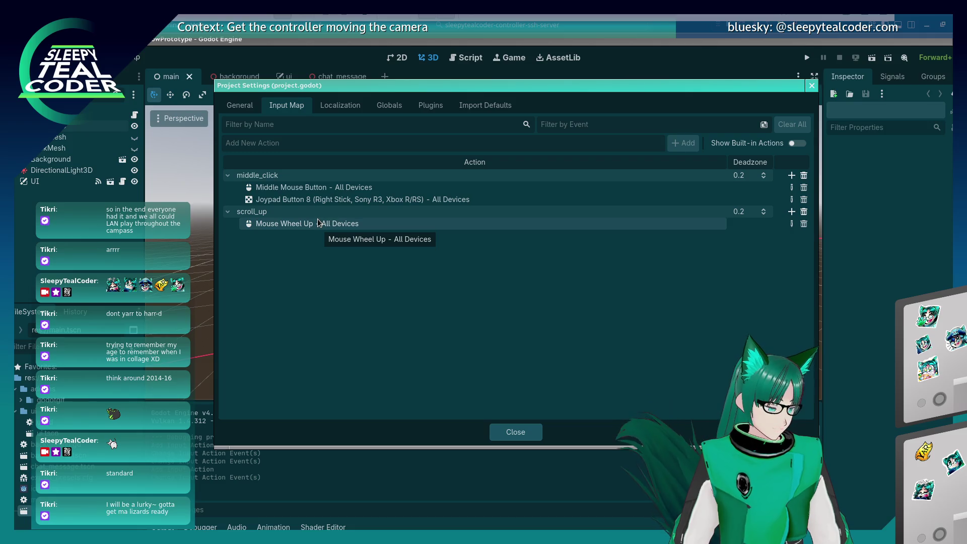
click(791, 211)
click(568, 372)
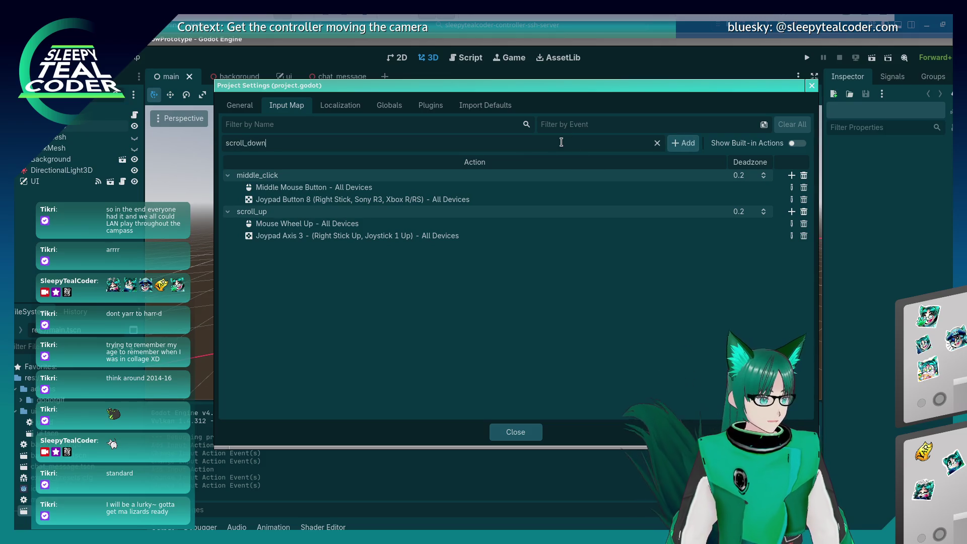
Add scroll_down bound to the right stick down axis and Mouse Wheel Down, listed first, then close settings.
click(670, 144)
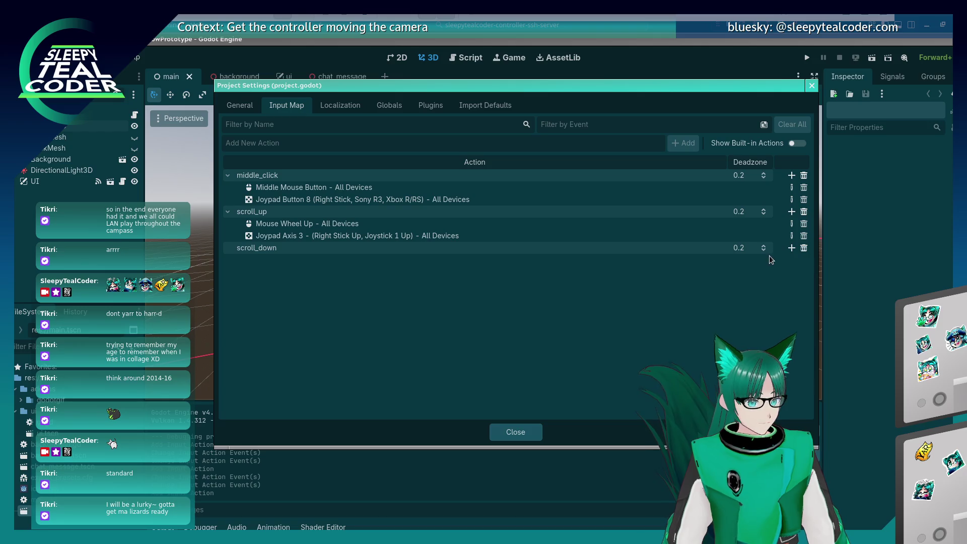
click(792, 248)
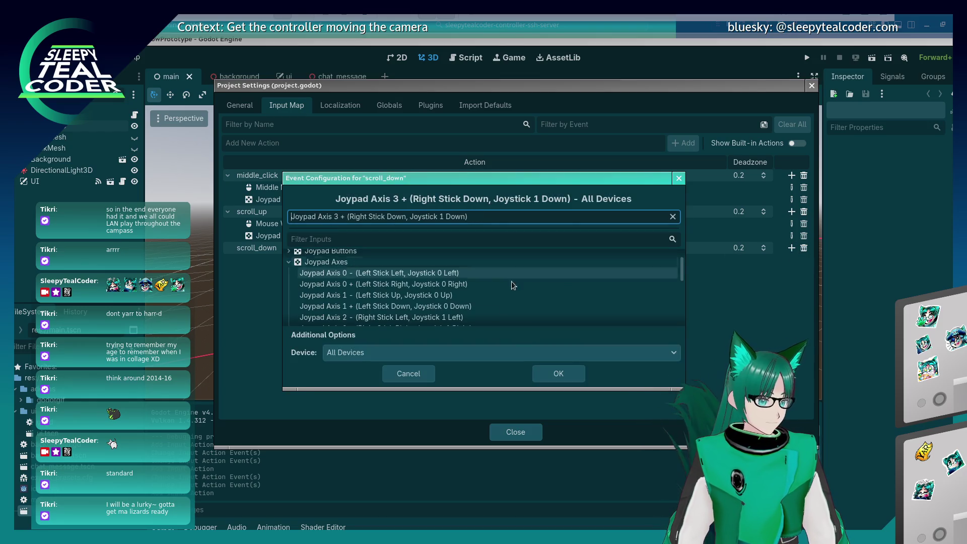
click(554, 373)
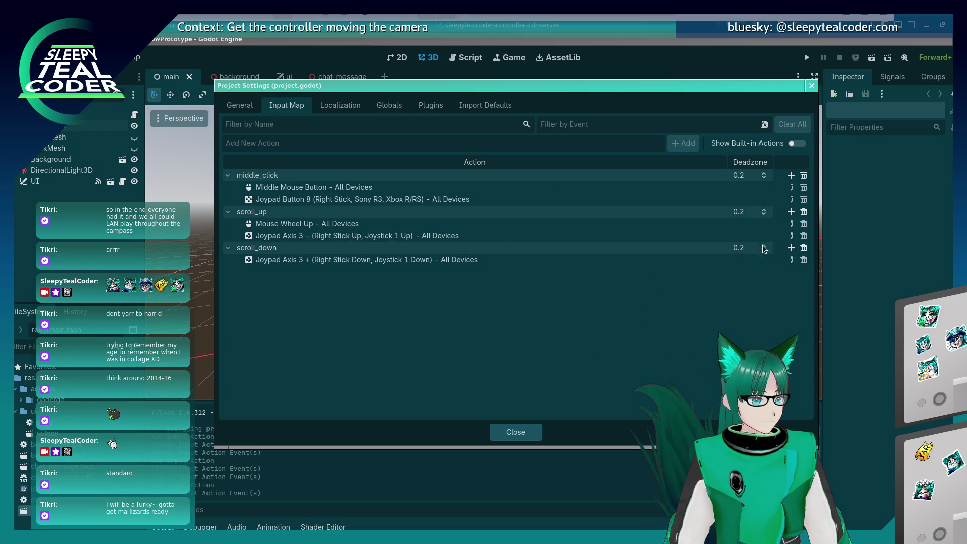
click(792, 248)
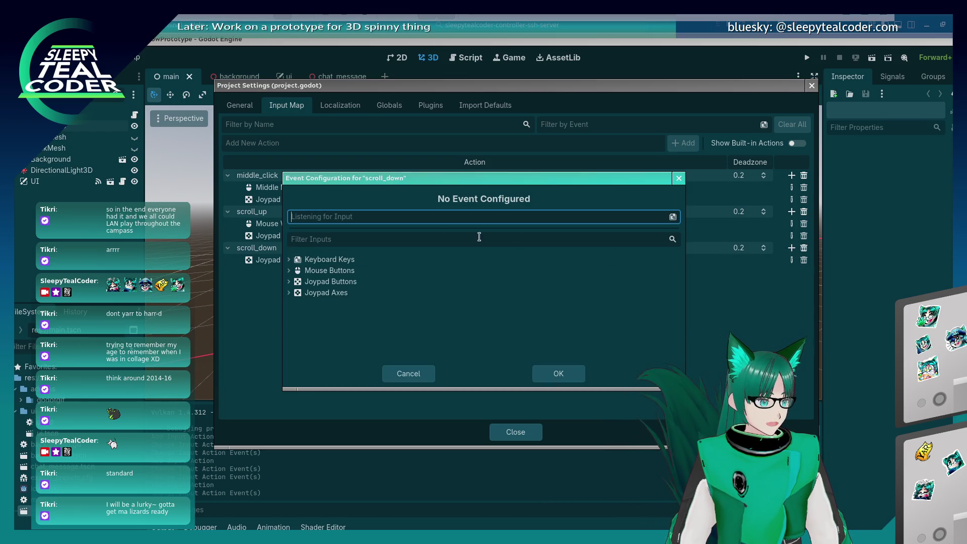
scroll(325, 217, down, 1)
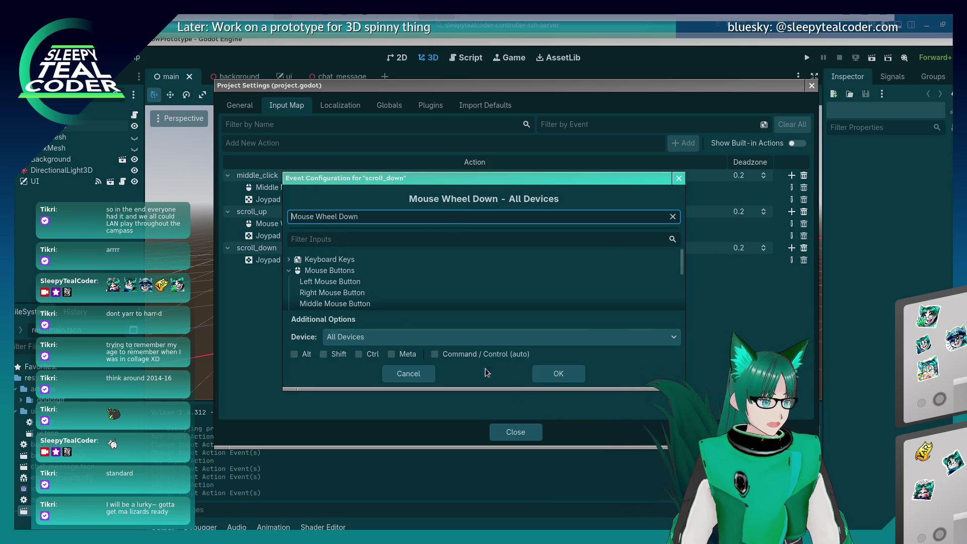
click(570, 380)
drag(298, 272, 297, 255)
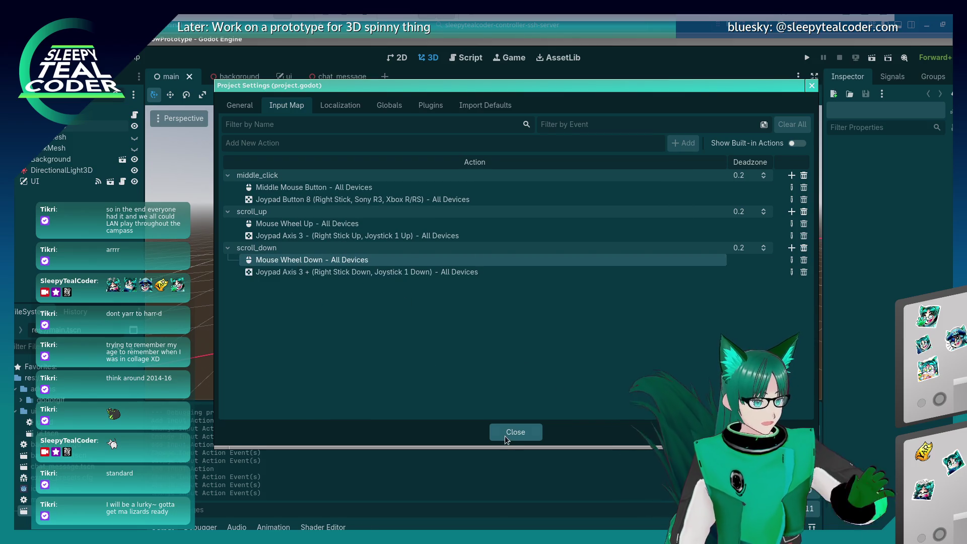
click(504, 436)
drag(505, 301, 537, 316)
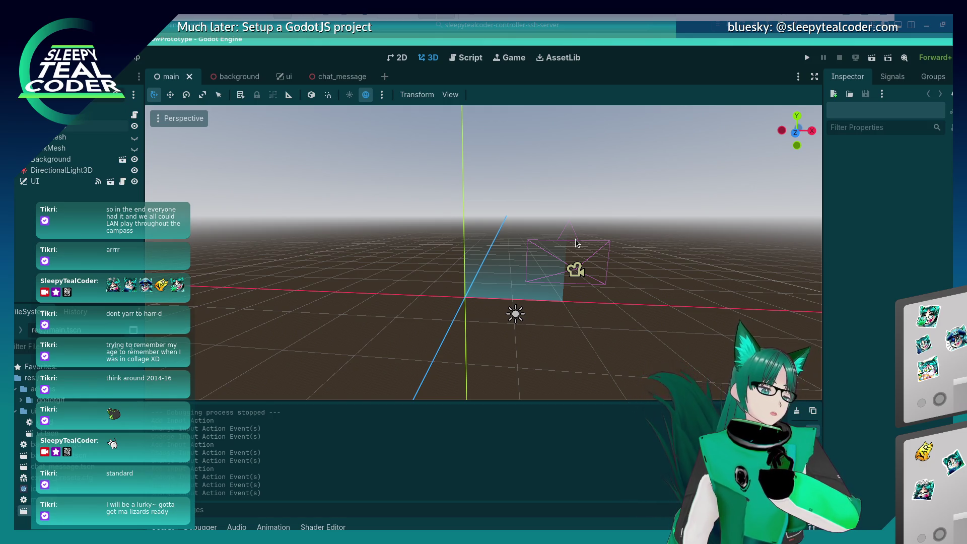
Select the directional light, then the camera, to check the camera's position.
mouse_move(575, 239)
mouse_down()
mouse_move(617, 271)
mouse_move(551, 285)
mouse_up()
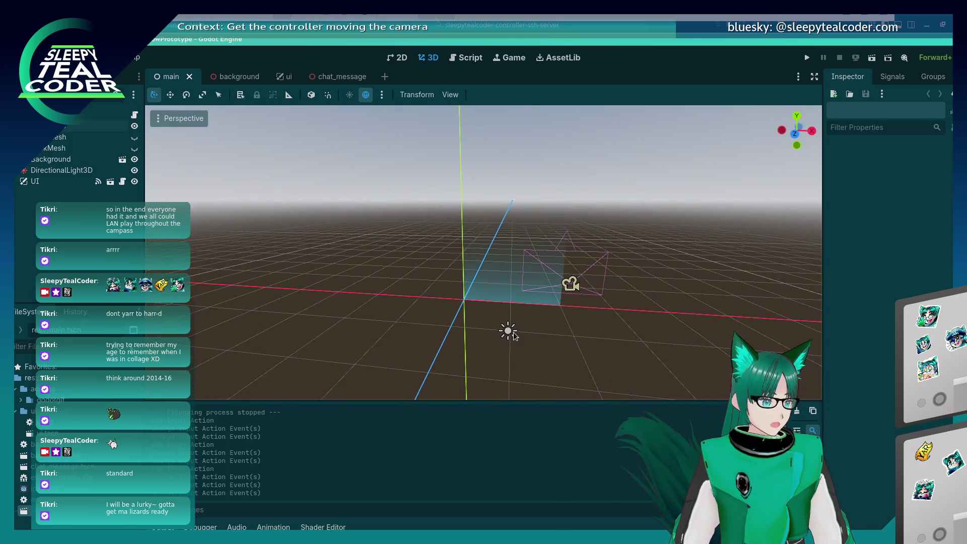
click(509, 329)
click(570, 284)
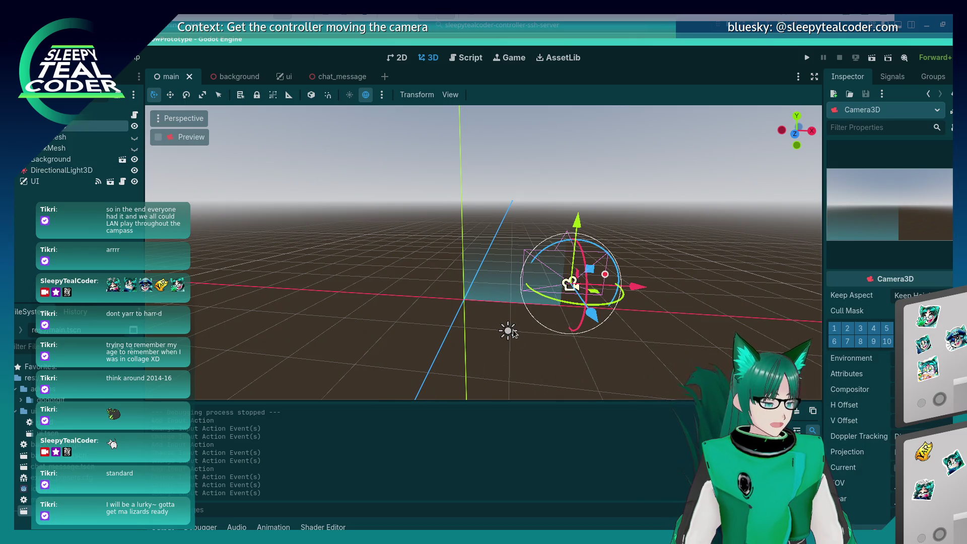
drag(618, 333, 623, 314)
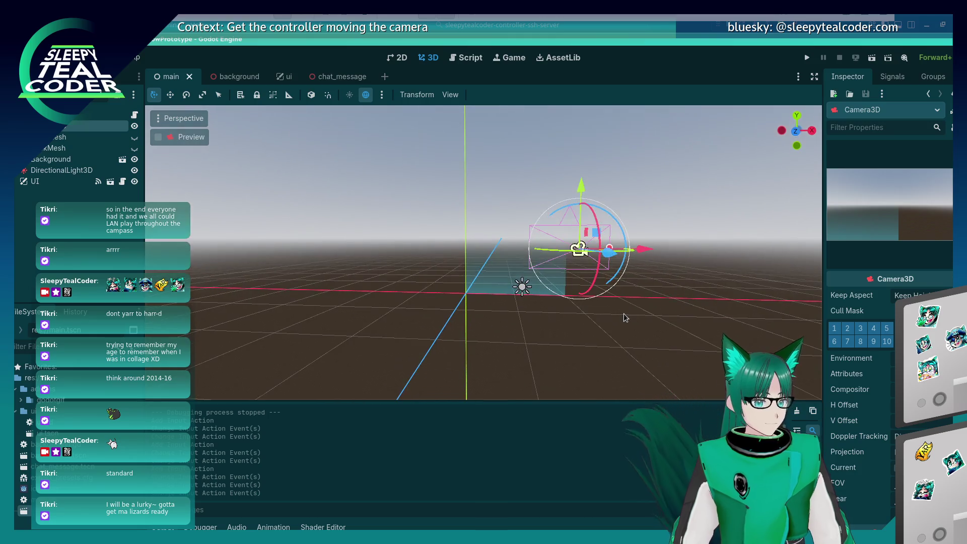
scroll(845, 446, down, 5)
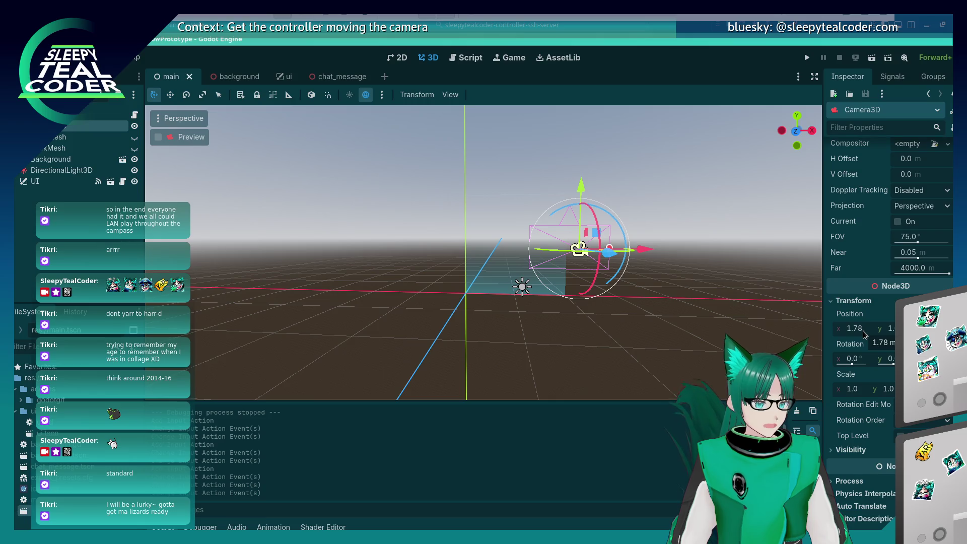
Set the DirectionalLight3D Transform position to x 1.78 and y 1.5.
click(519, 294)
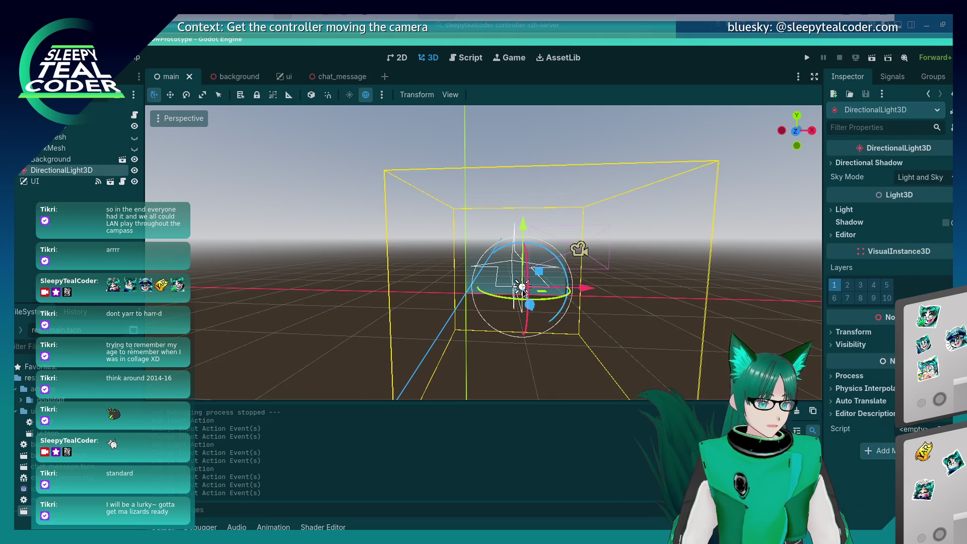
click(851, 332)
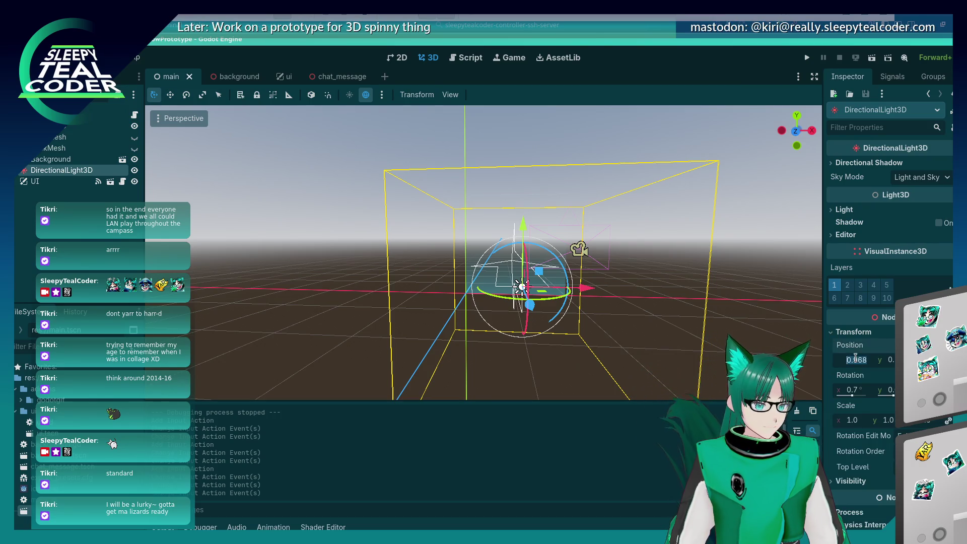
text(1.78)
key(Tab)
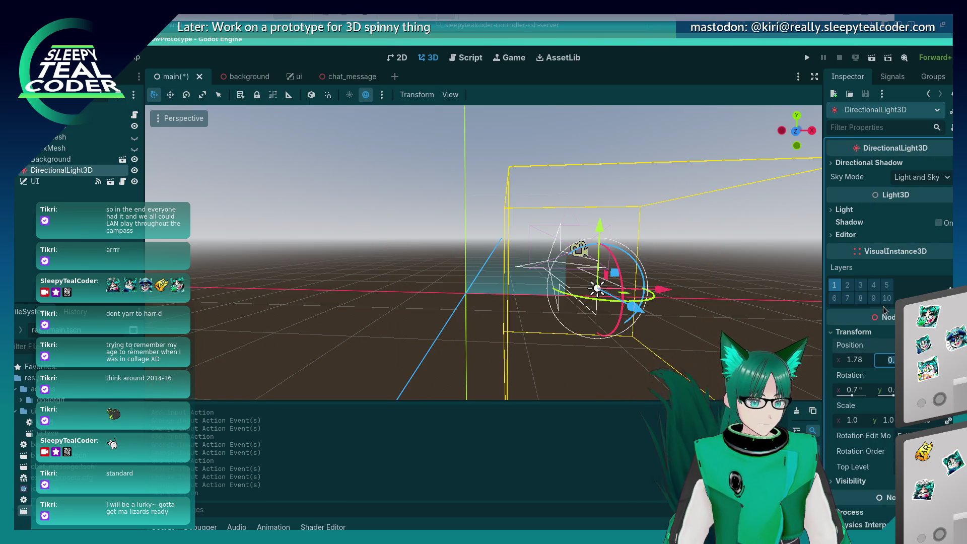
text(1.5)
key(Tab)
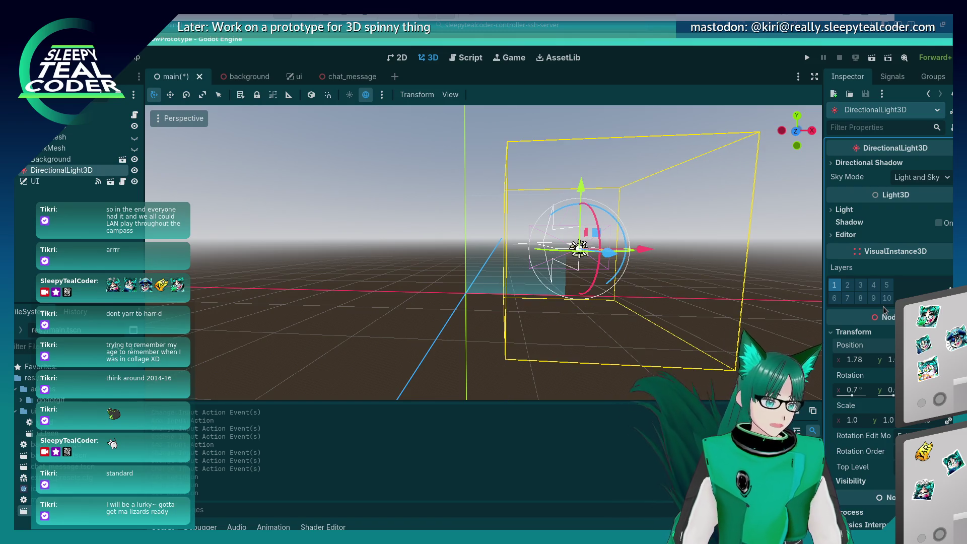
key(KP_4)
mouse_move(61, 132)
mouse_down()
mouse_move(57, 164)
mouse_move(59, 136)
mouse_up()
Drop the DirectionalLight3D under Camera3D in the scene tree and group the two nodes.
ctrl+click(62, 135)
right_click(62, 134)
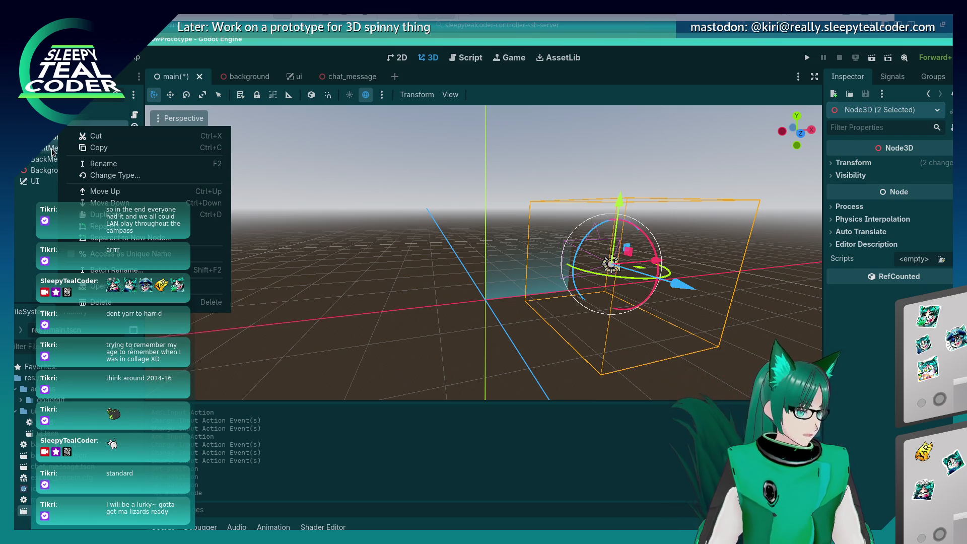
click(233, 112)
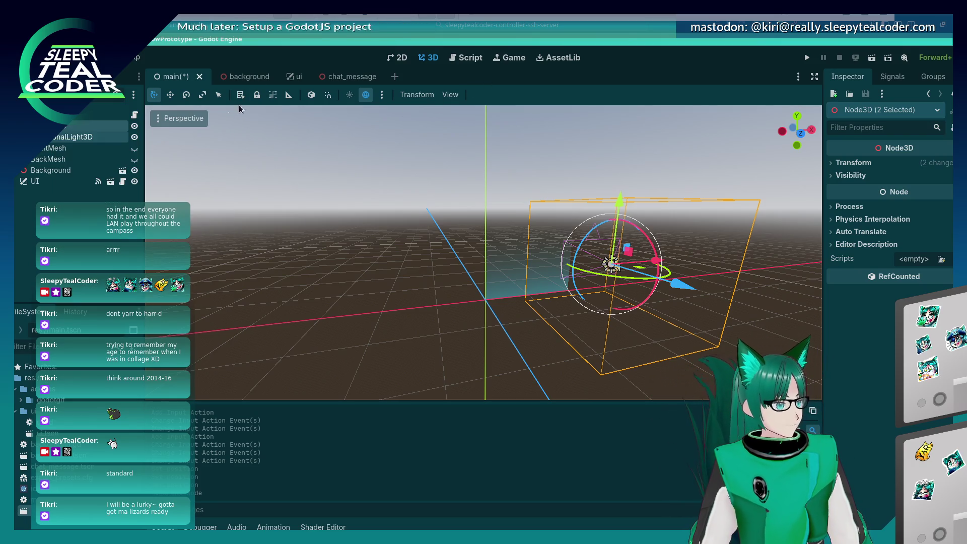
click(274, 96)
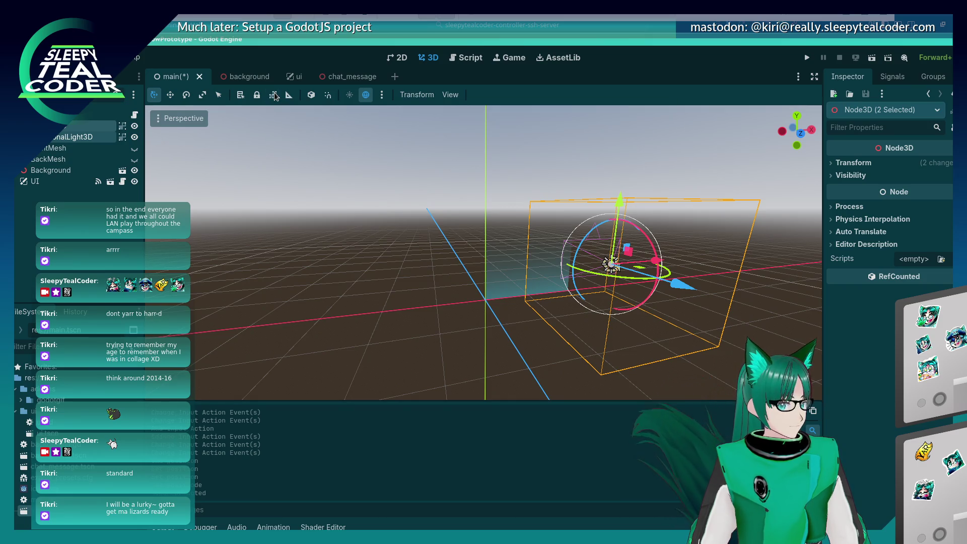
Test dragging the light away from the camera in the viewport, then undo the move.
click(92, 135)
click(92, 125)
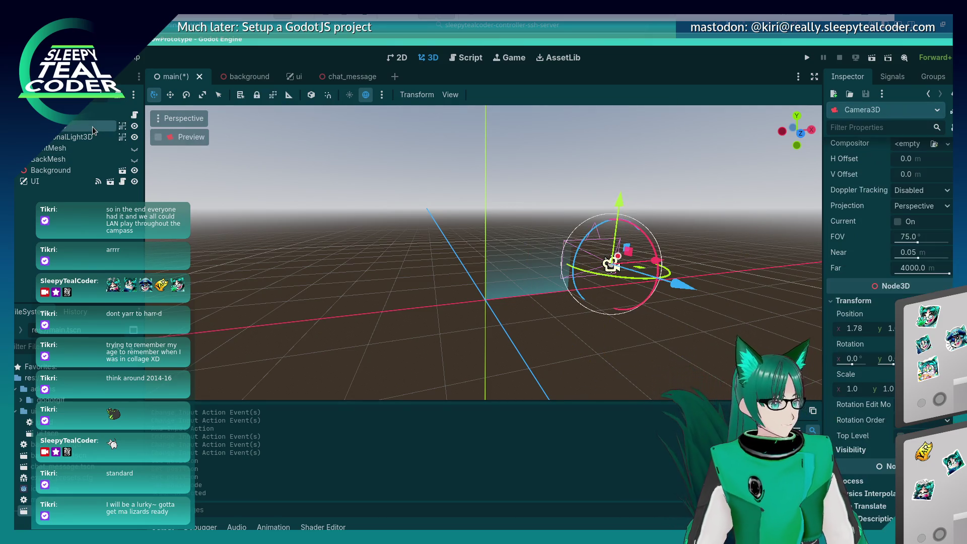
click(94, 136)
click(98, 238)
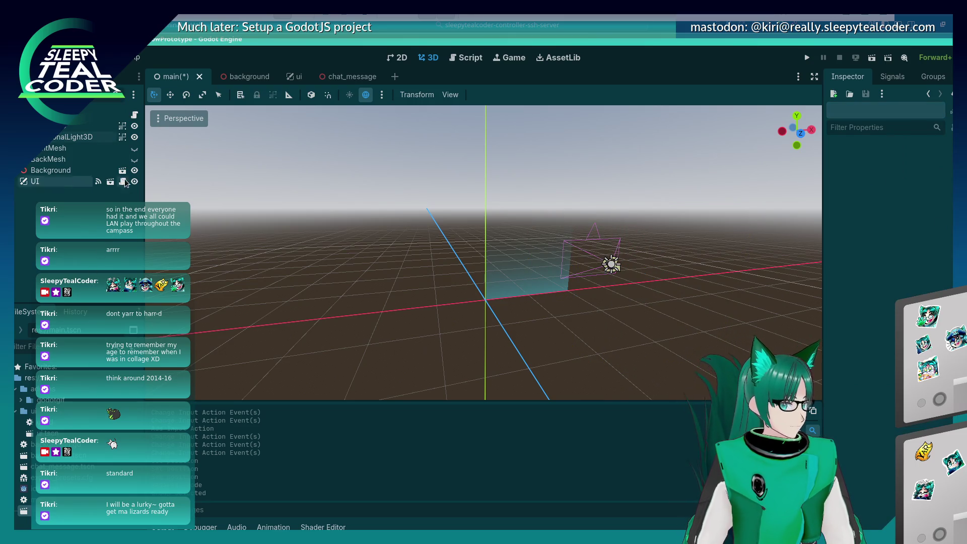
click(613, 266)
click(675, 296)
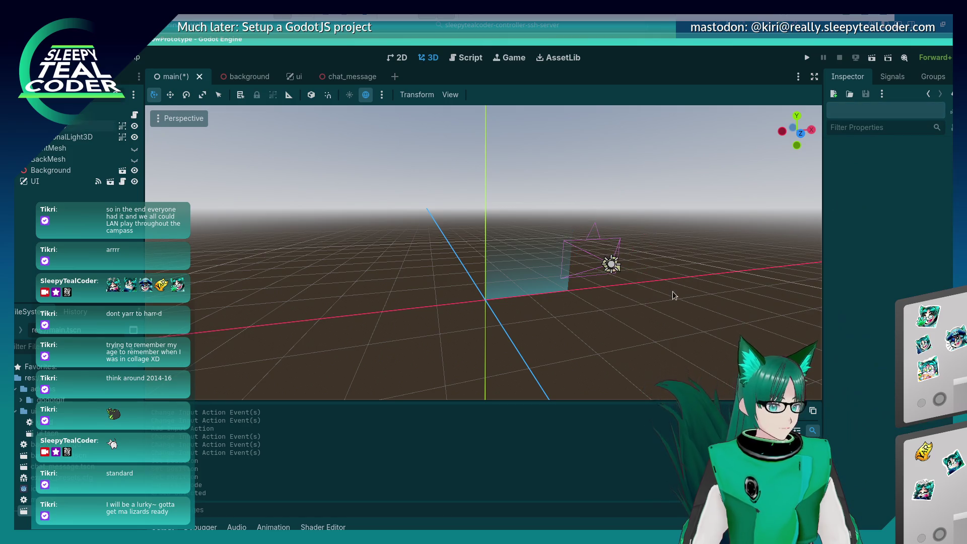
click(615, 269)
drag(616, 268, 660, 278)
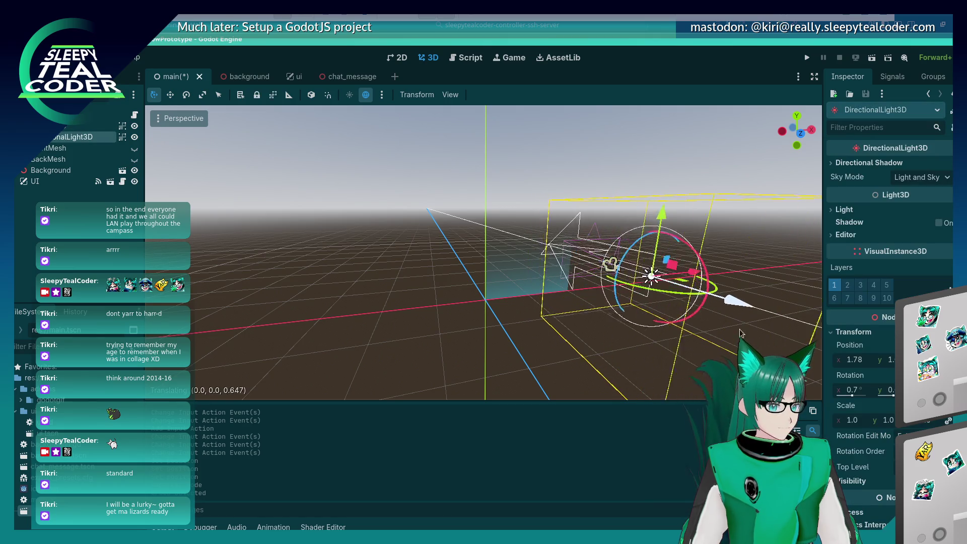
key(ctrl+z)
click(568, 356)
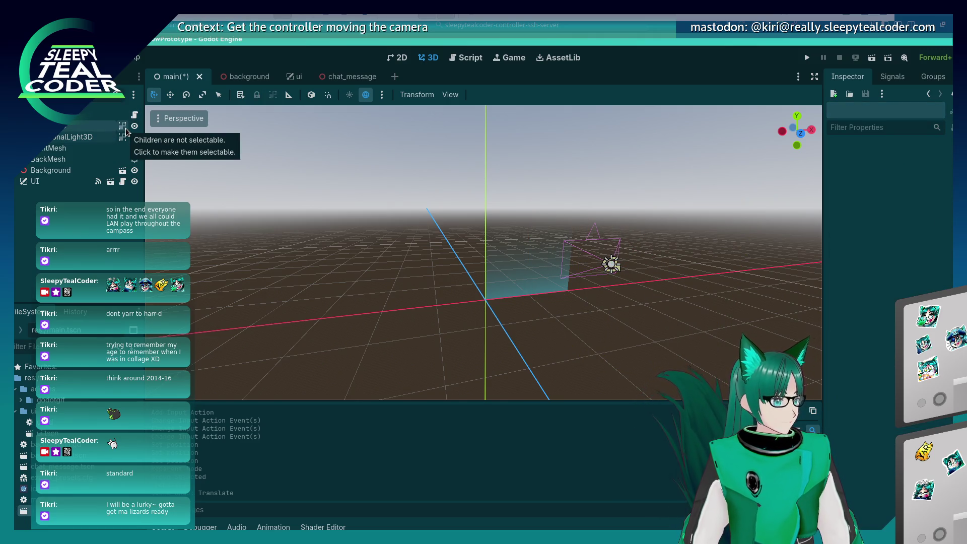
Compare camera and light properties, then move the DirectionalLight3D to the bottom of the tree.
click(91, 126)
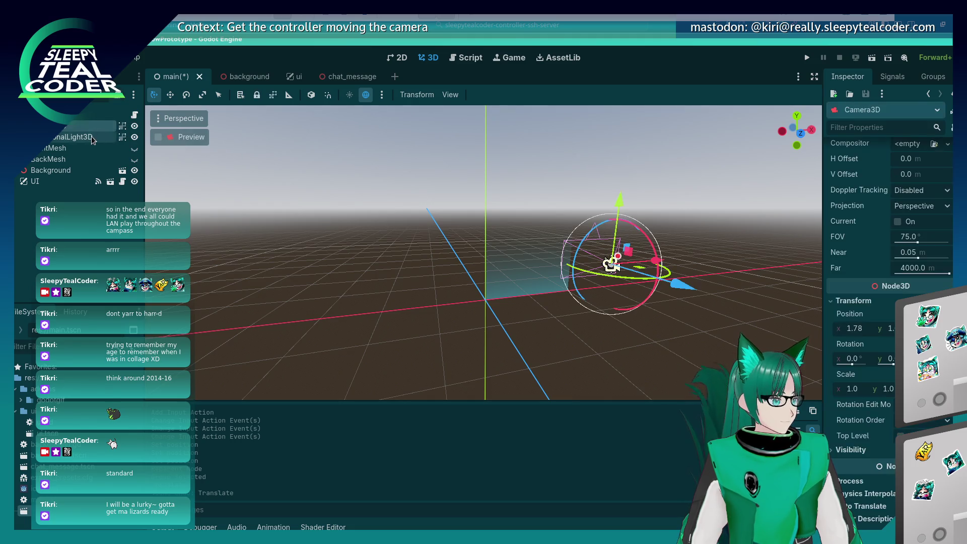
click(92, 138)
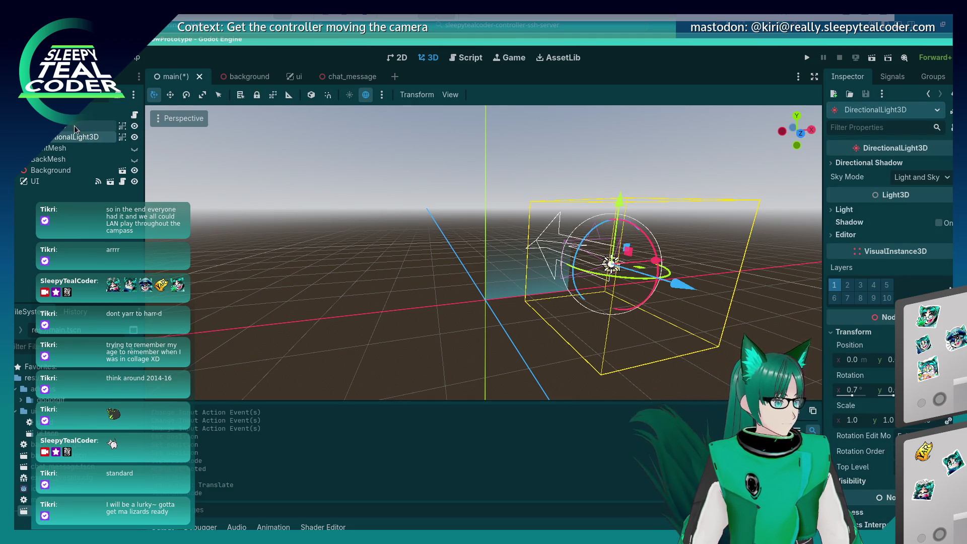
click(95, 127)
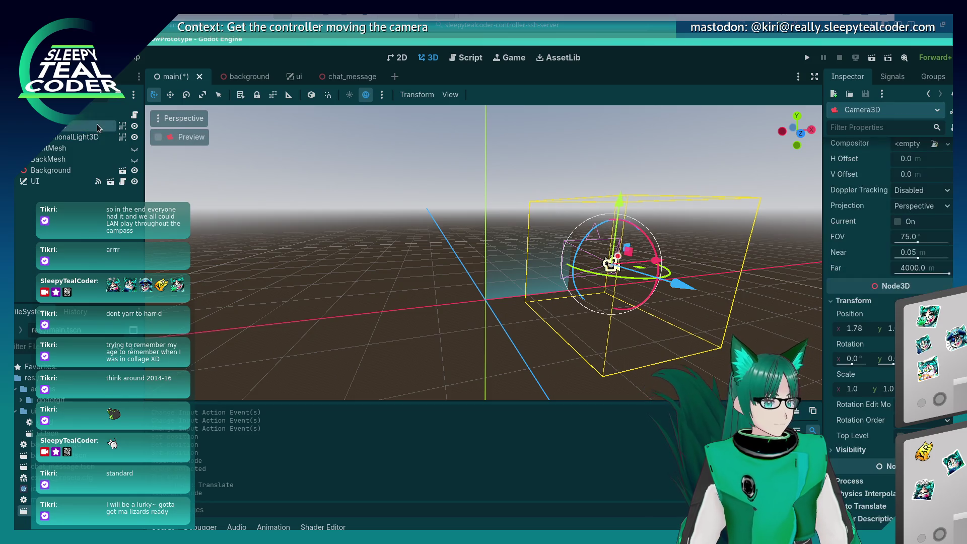
click(94, 138)
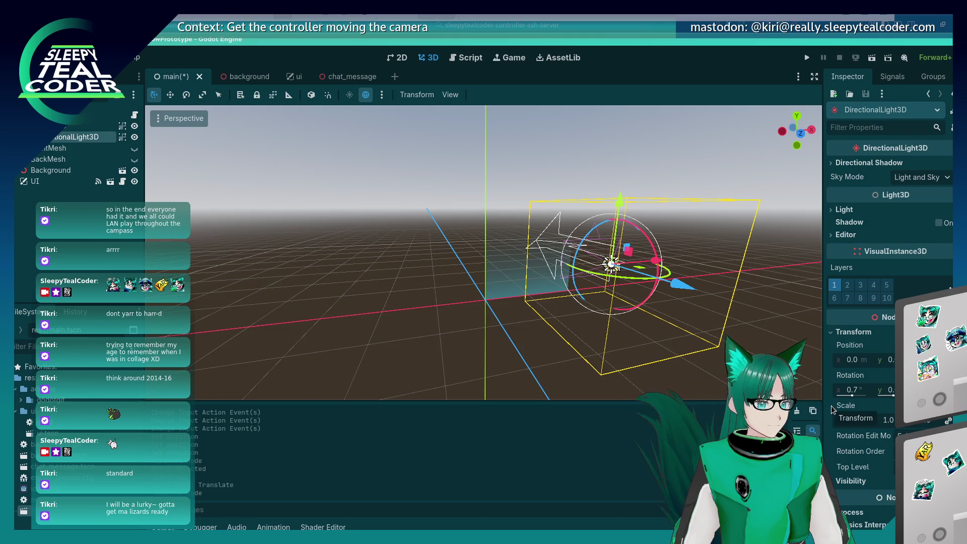
click(84, 130)
click(80, 137)
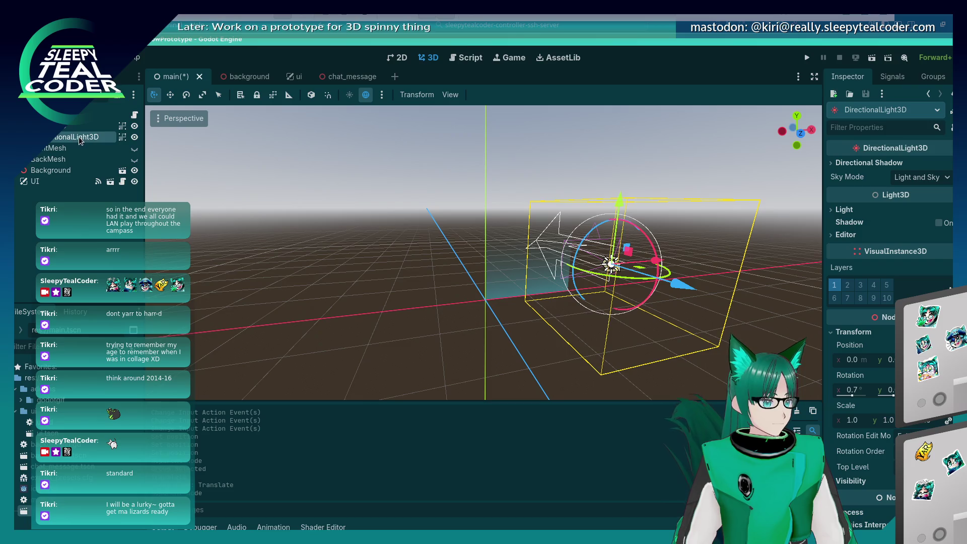
mouse_move(64, 137)
mouse_down()
mouse_move(74, 116)
mouse_move(69, 137)
mouse_up()
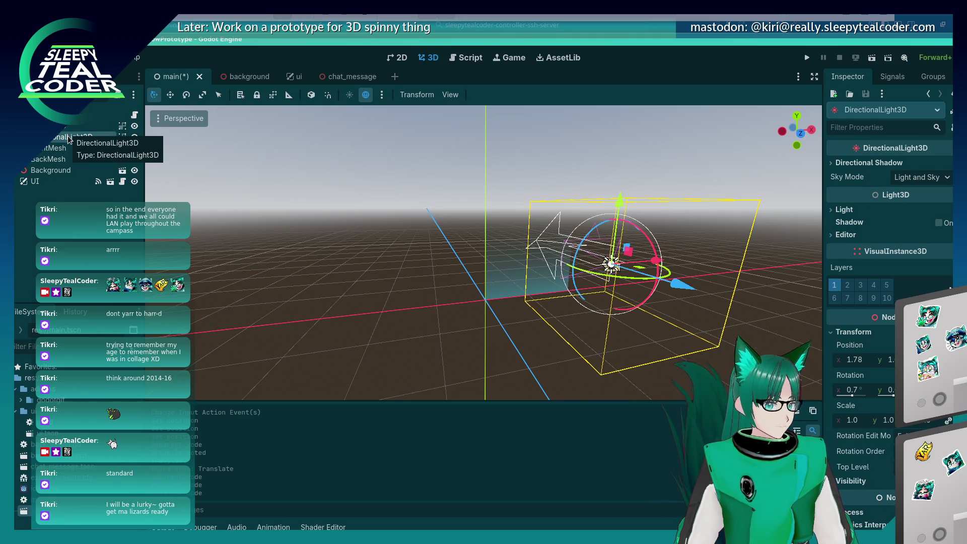
click(454, 339)
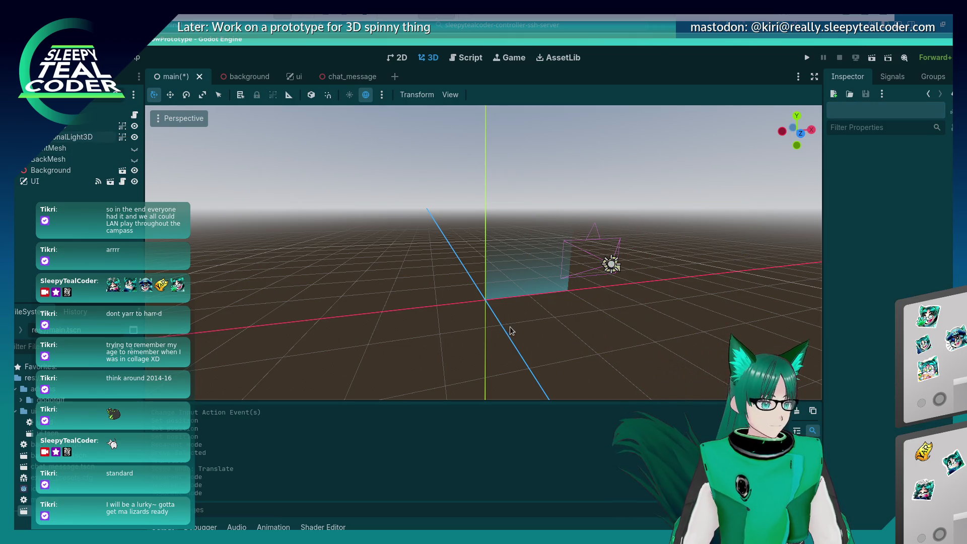
click(86, 139)
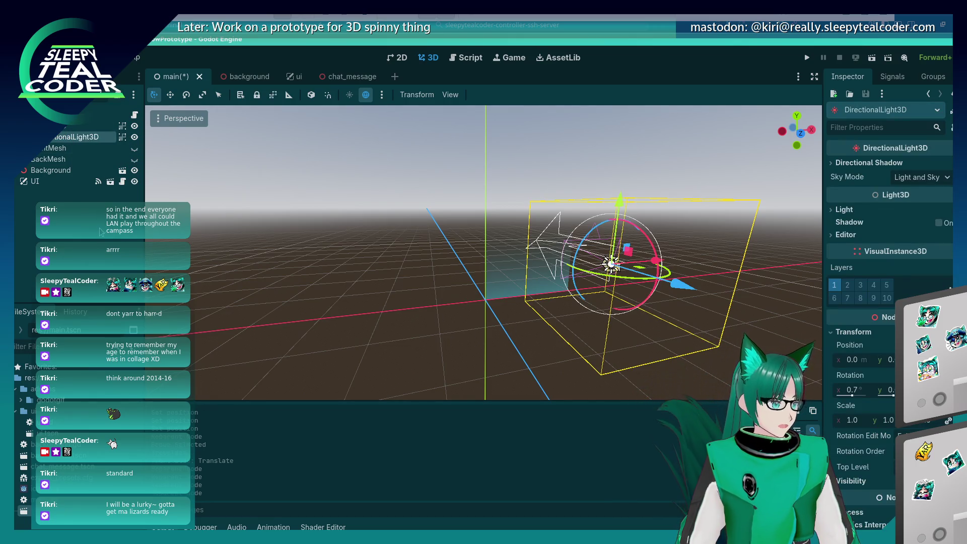
click(100, 231)
click(89, 139)
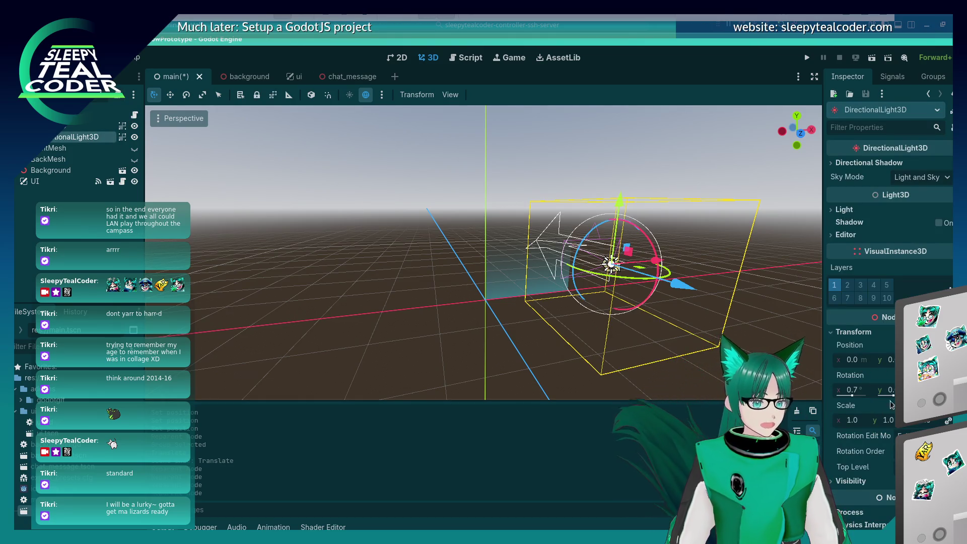
click(533, 322)
click(610, 265)
mouse_move(680, 290)
mouse_down()
mouse_move(677, 282)
mouse_move(728, 282)
mouse_move(640, 262)
mouse_move(697, 282)
mouse_move(675, 309)
mouse_up()
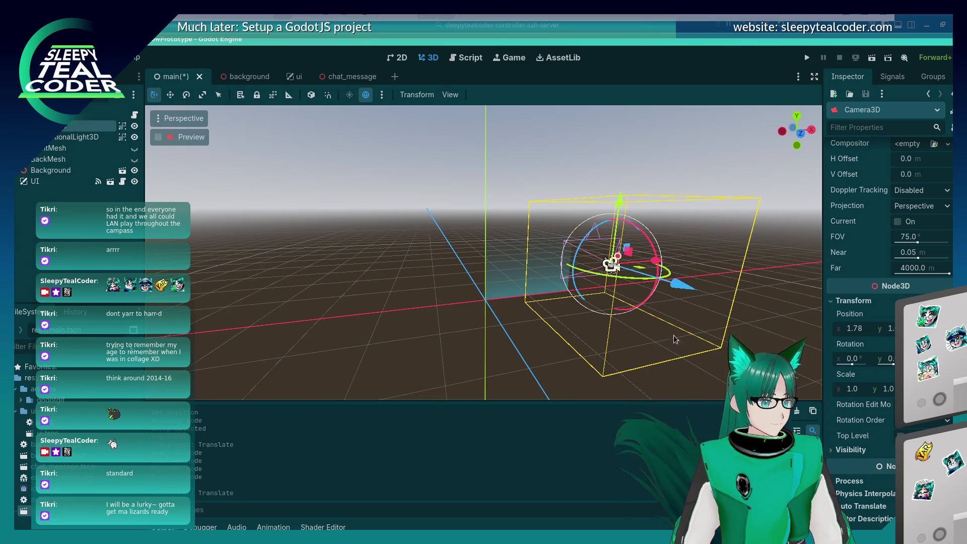
click(552, 334)
mouse_move(552, 335)
mouse_down()
mouse_move(490, 335)
mouse_move(536, 328)
mouse_move(514, 332)
mouse_move(522, 313)
mouse_move(514, 320)
mouse_move(524, 324)
mouse_up()
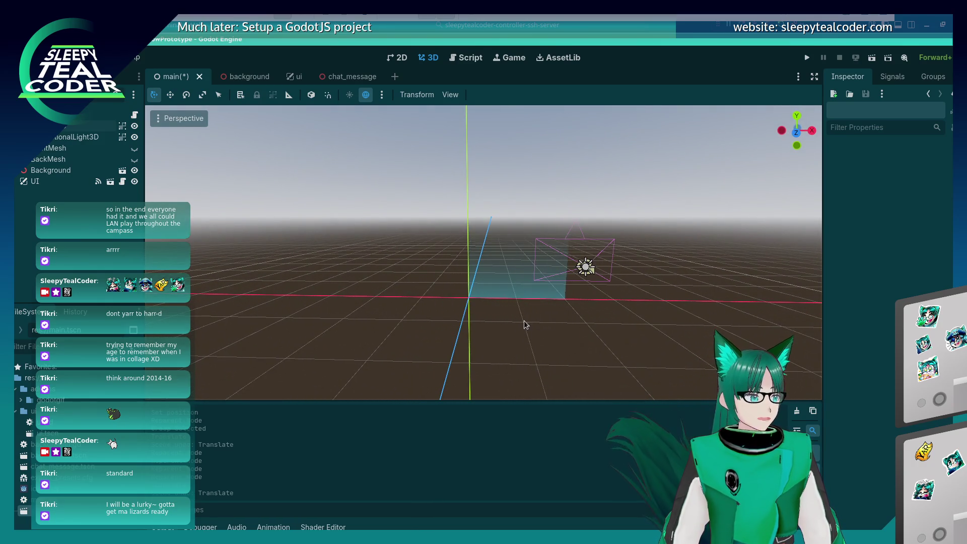
click(50, 170)
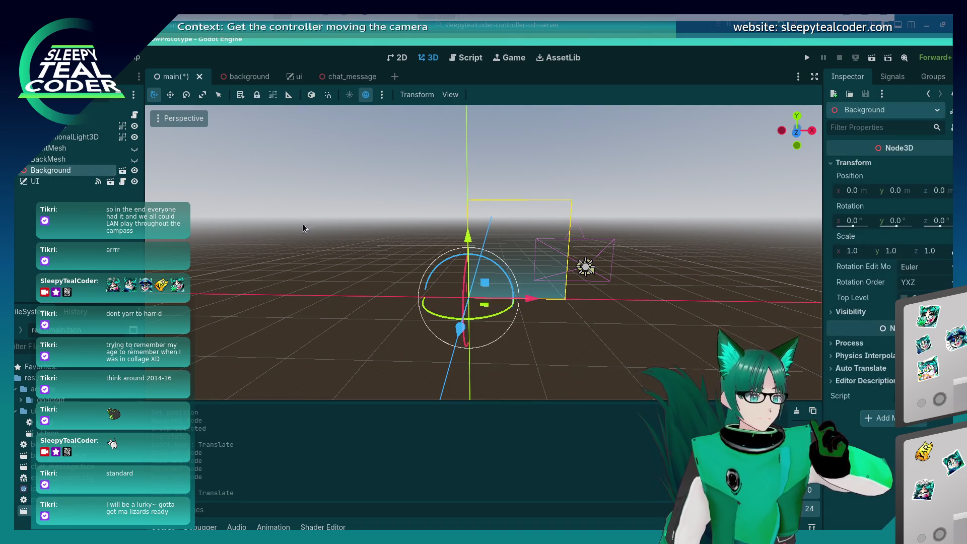
click(339, 326)
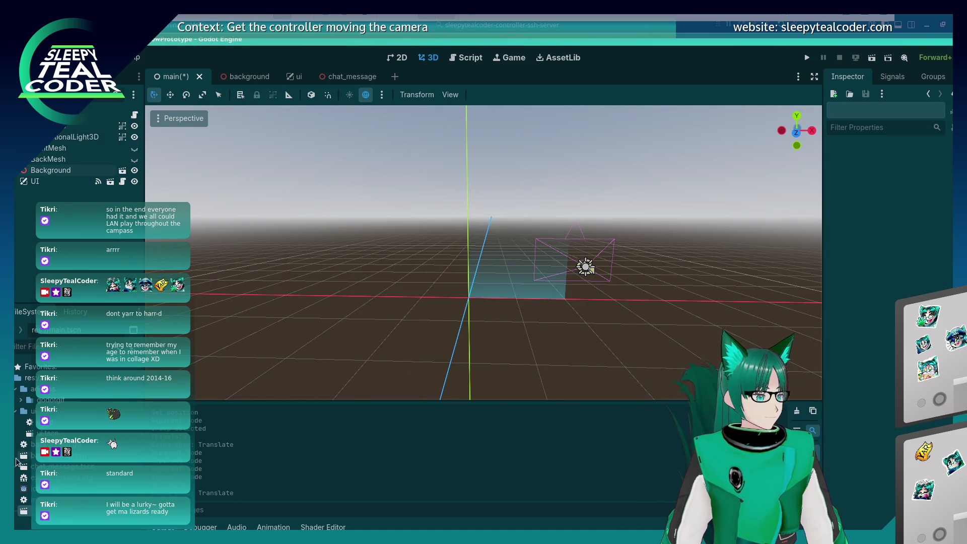
click(50, 170)
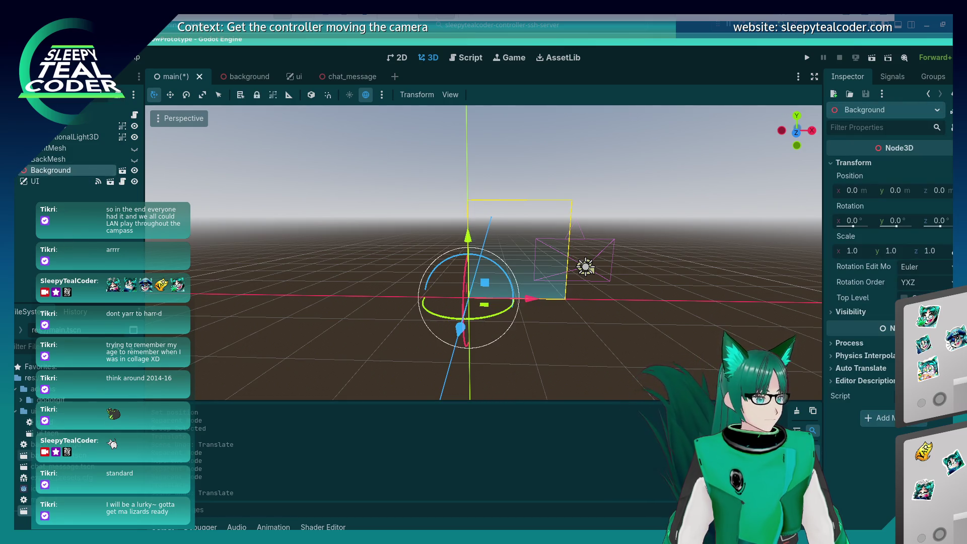
key(ctrl+Tab)
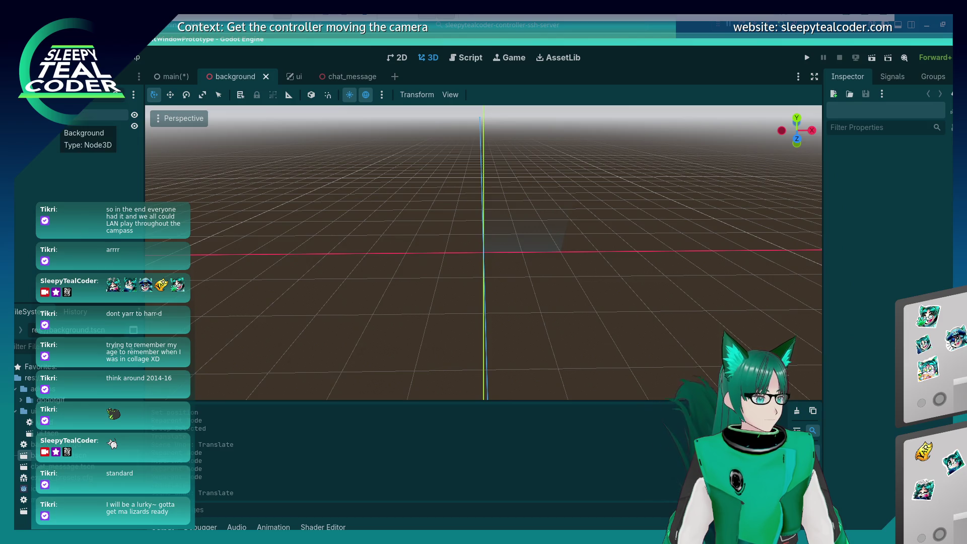
click(96, 126)
click(96, 115)
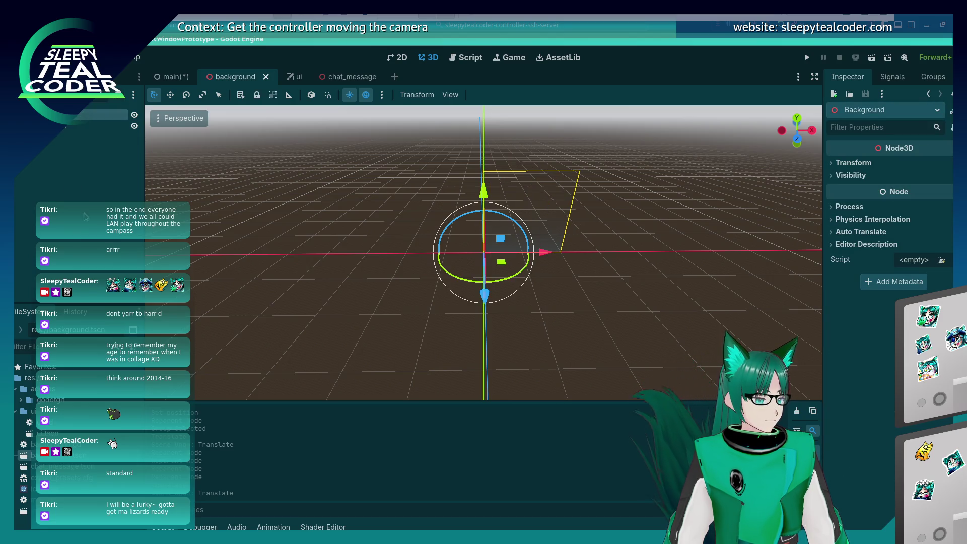
click(311, 260)
click(119, 128)
click(87, 115)
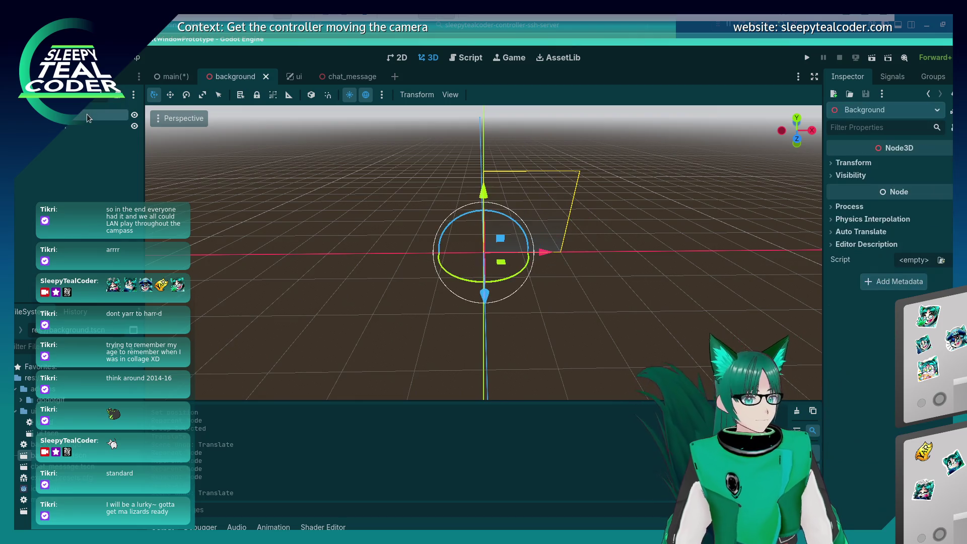
click(831, 175)
click(830, 177)
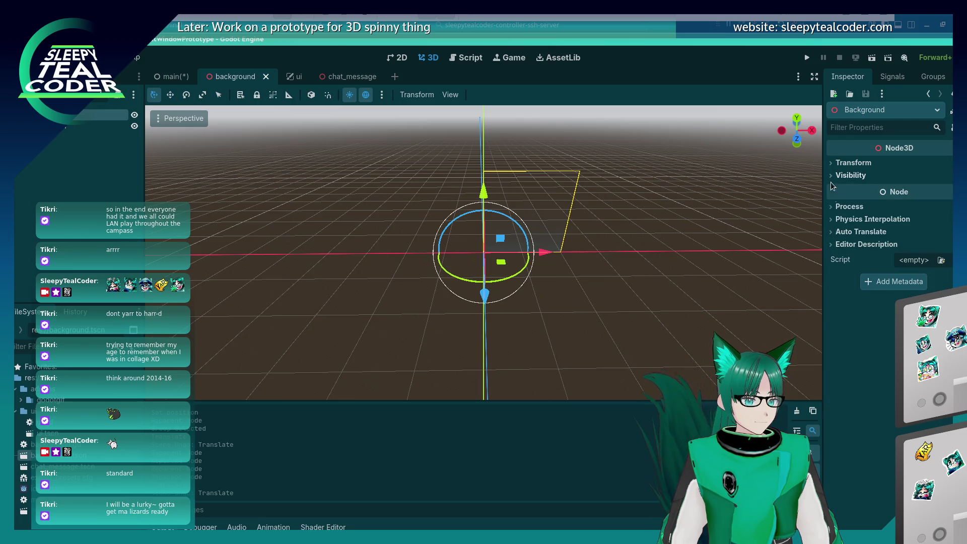
click(172, 78)
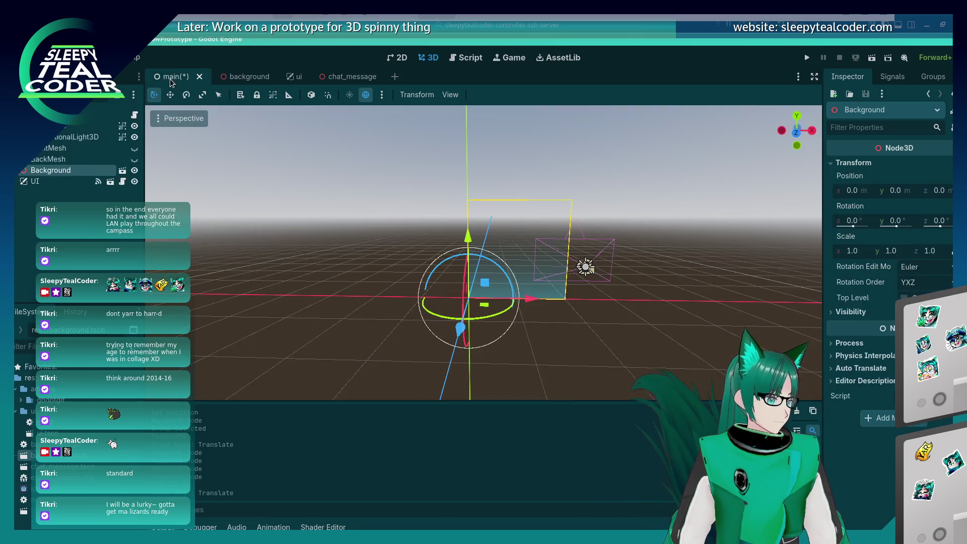
Save the main scene with Ctrl+S.
click(385, 235)
key(ctrl+s)
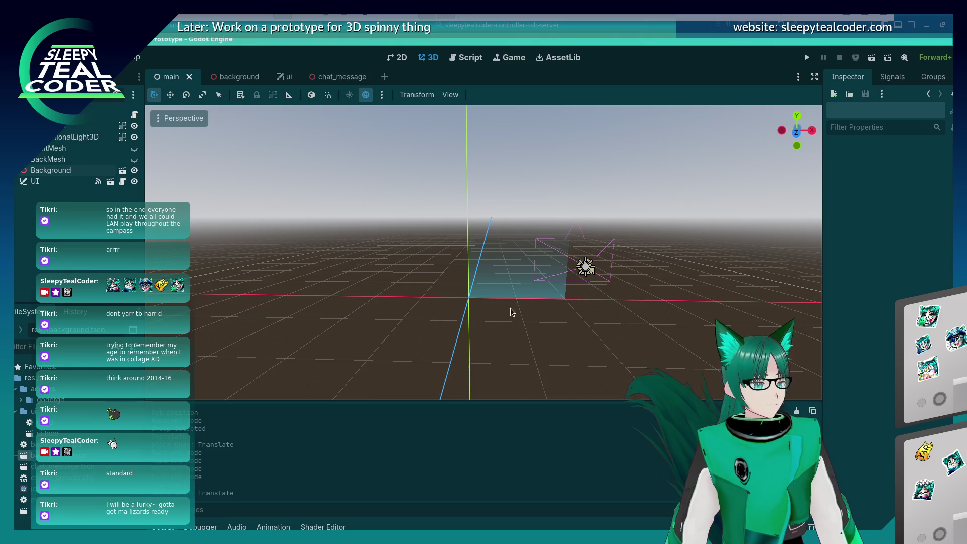
mouse_move(402, 322)
mouse_down()
mouse_move(432, 324)
mouse_move(375, 318)
mouse_up()
drag(389, 324, 403, 320)
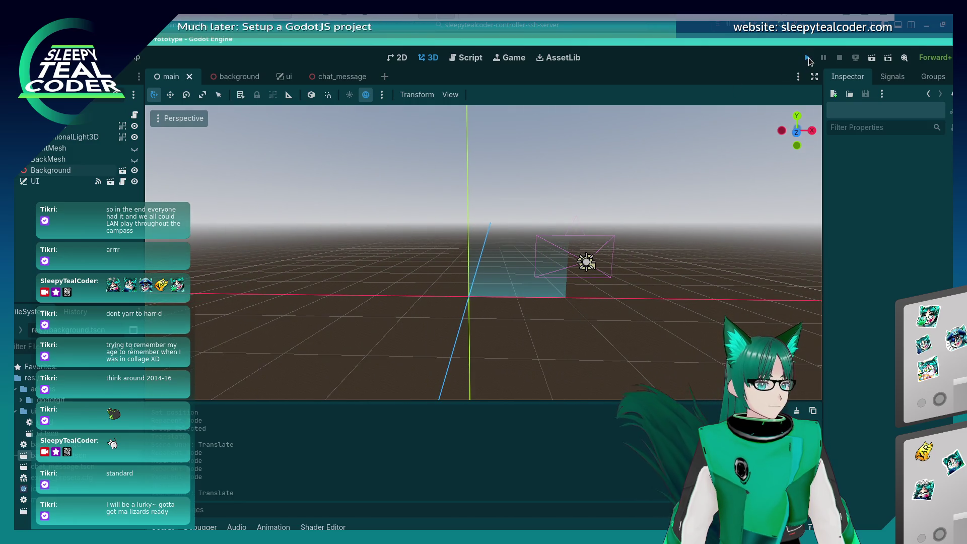
Run the game, add three test chat messages, and orbit a free 3D camera to view the panel.
click(808, 59)
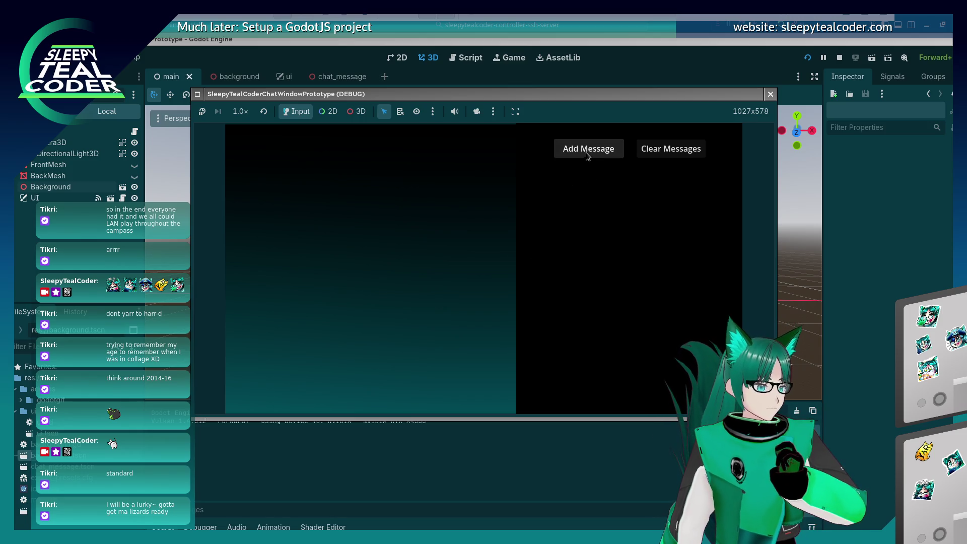
click(586, 151)
click(588, 150)
click(588, 150)
click(477, 111)
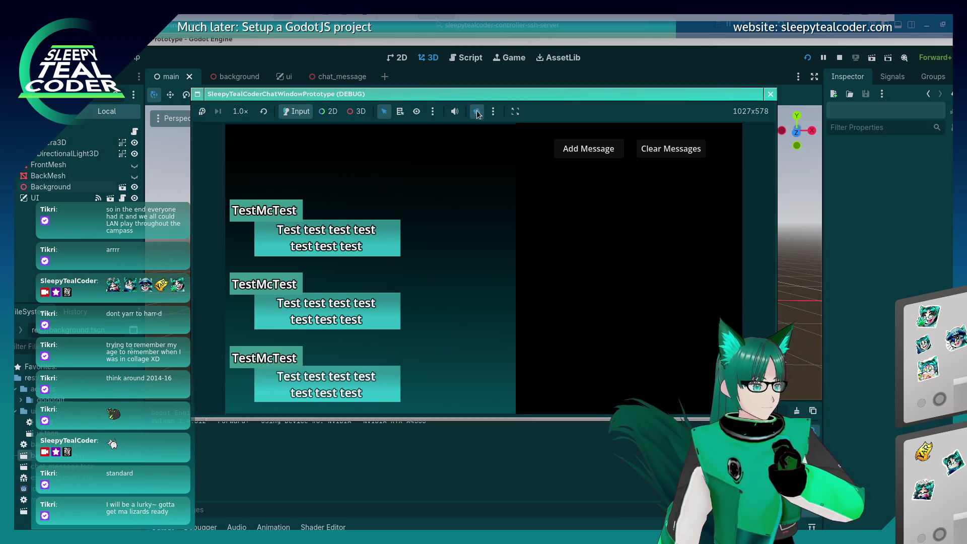
click(356, 115)
mouse_move(416, 179)
mouse_down()
mouse_move(417, 168)
mouse_move(422, 234)
mouse_move(376, 187)
mouse_up()
Add two more messages, clear all chat messages, and stop the game.
click(297, 111)
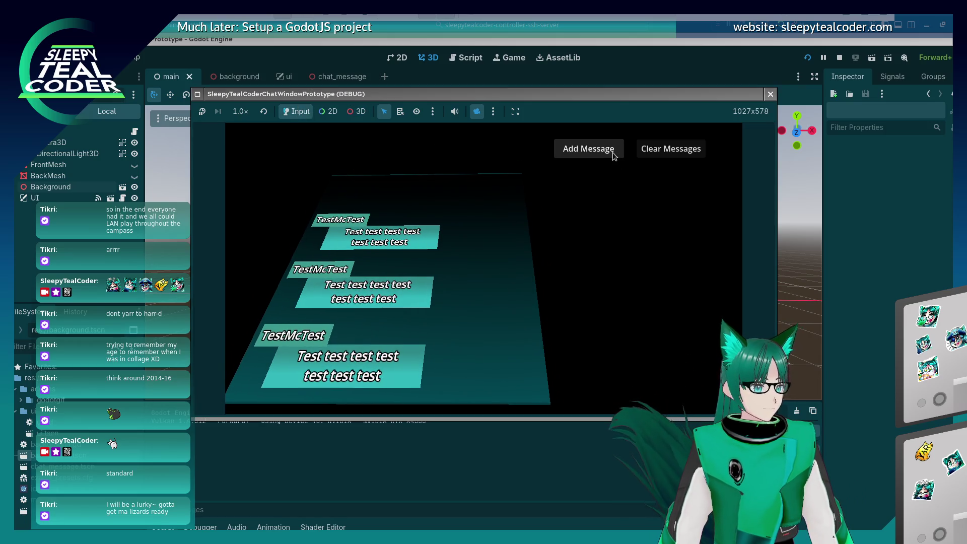
click(611, 152)
click(611, 152)
click(657, 150)
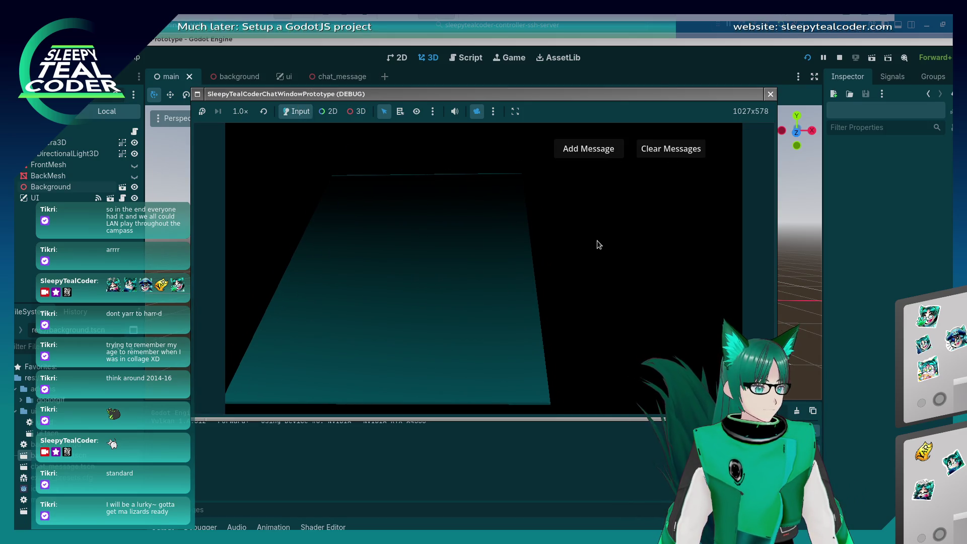
click(771, 95)
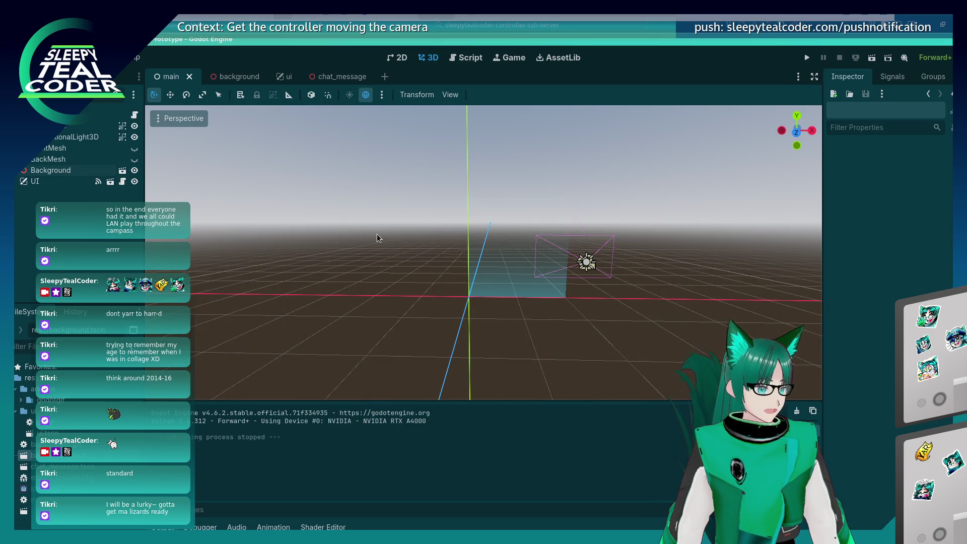
click(590, 263)
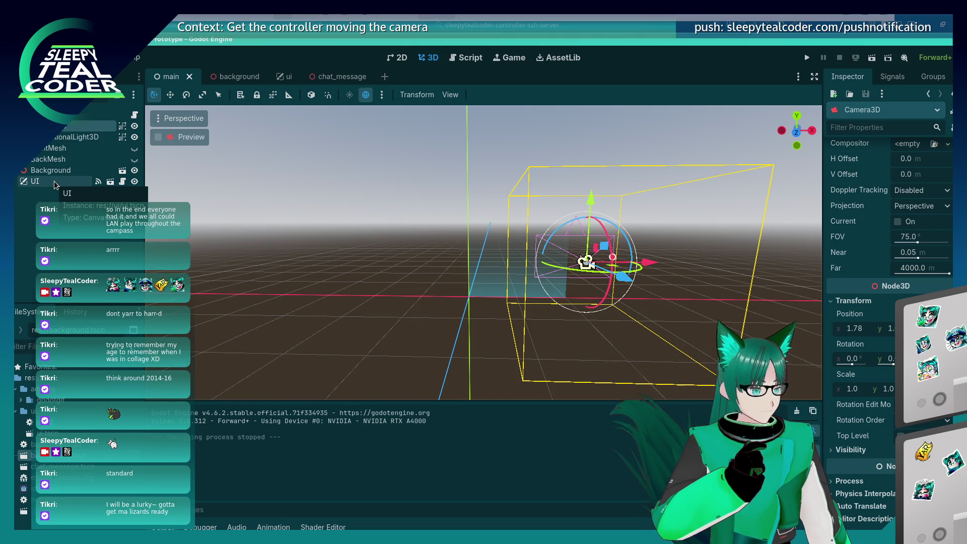
click(55, 182)
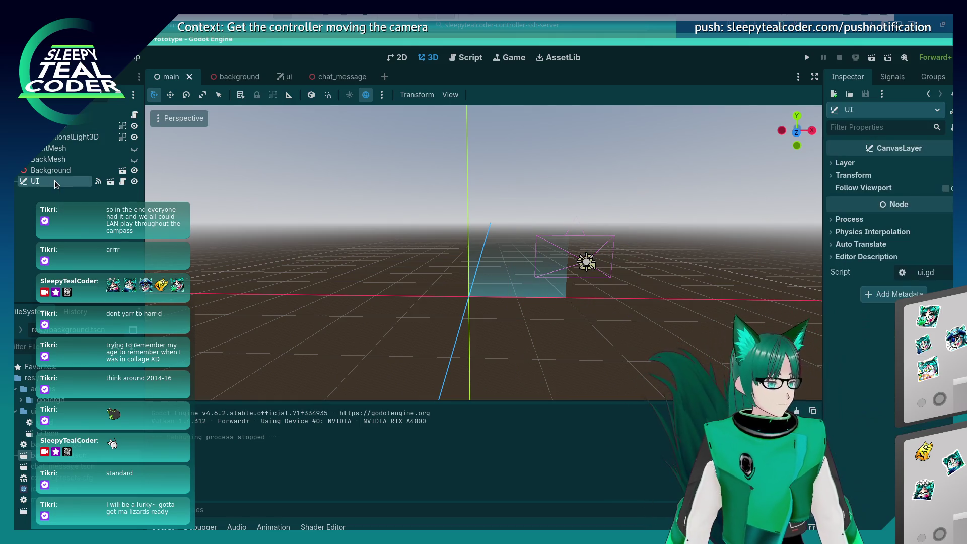
Test-run the game once more, then open main.gd from the UI node's script icon.
click(78, 126)
click(389, 305)
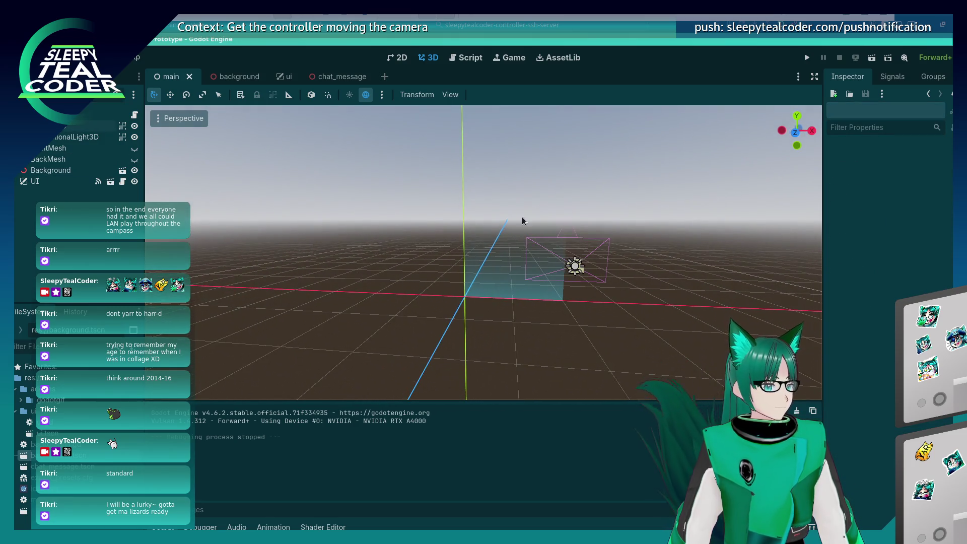
click(807, 57)
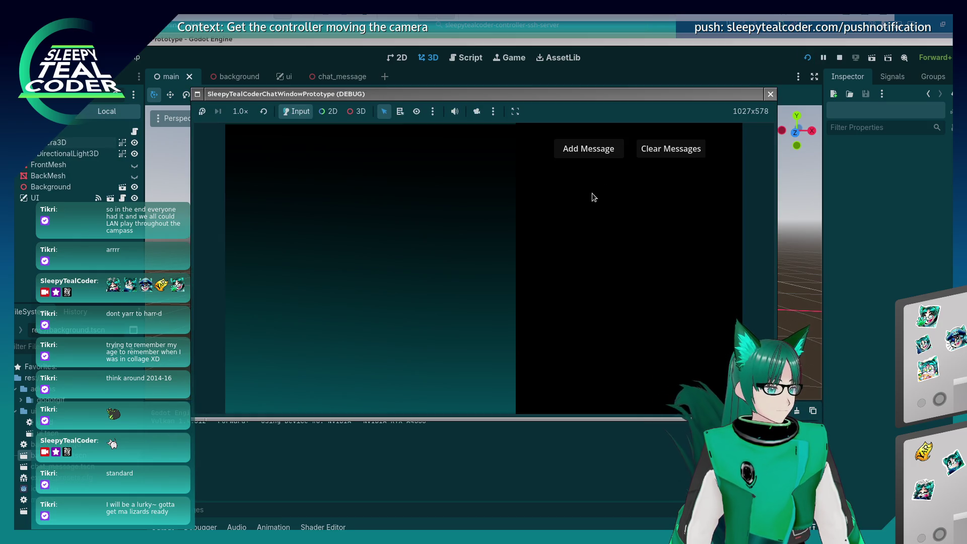
key(F8)
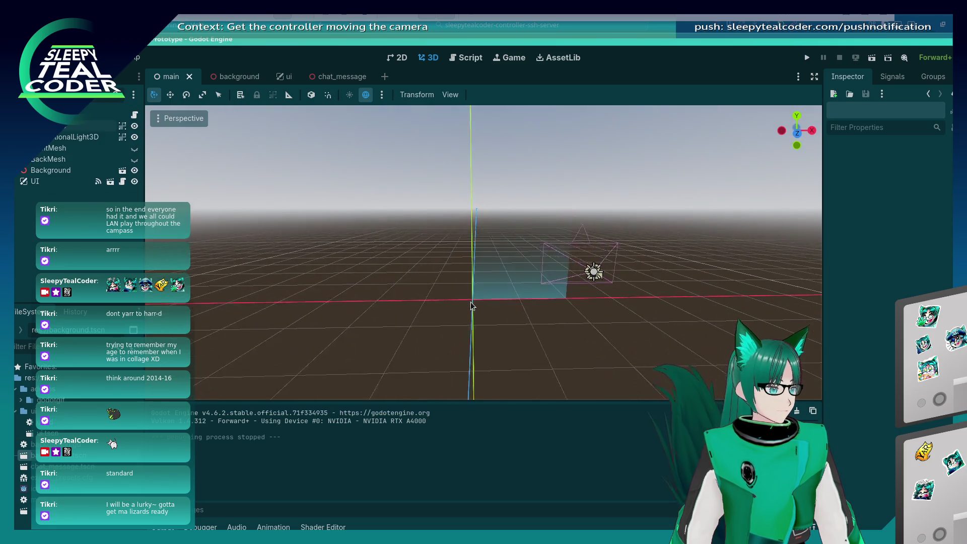
click(55, 183)
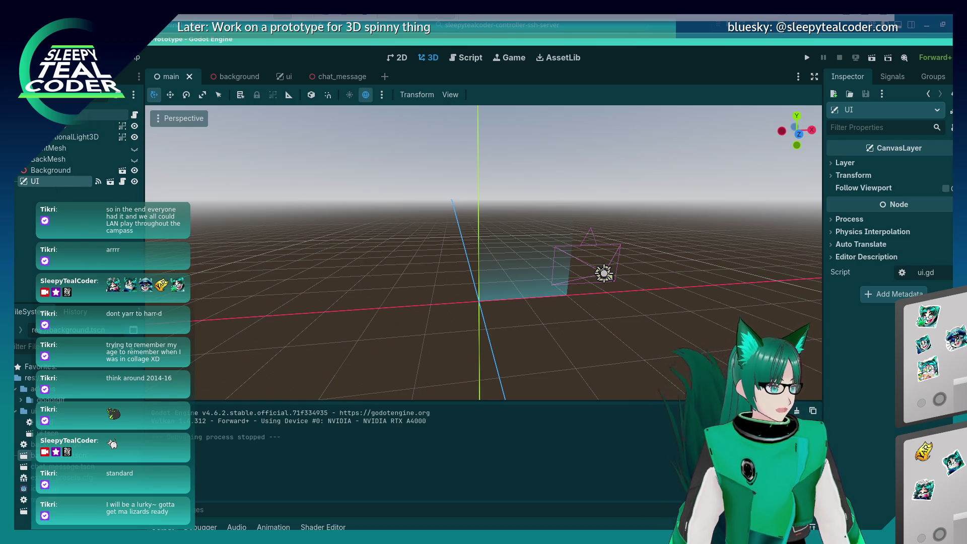
click(135, 115)
click(486, 251)
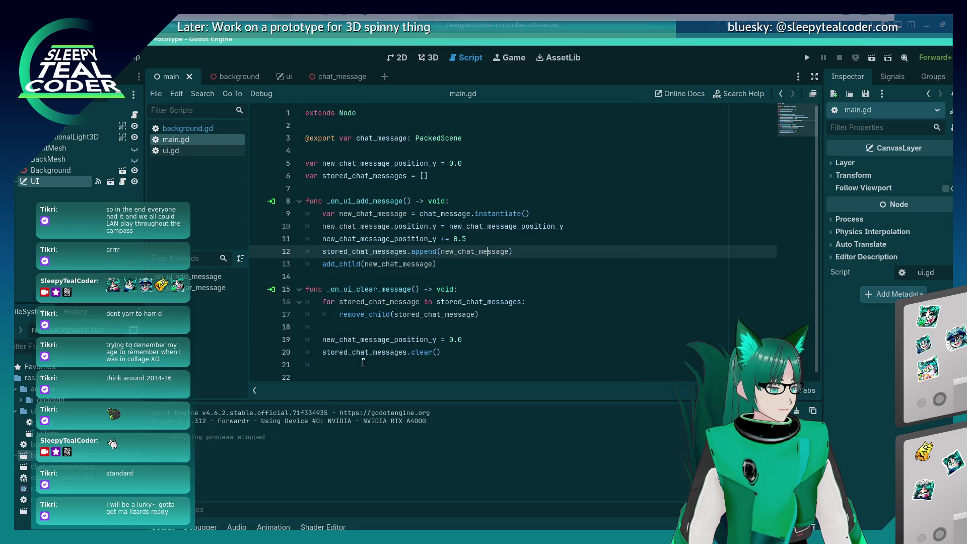
Add a new _physics_process function below the clear-message function in main.gd.
click(363, 364)
key(Return)
key(BackSpace)
key(Return)
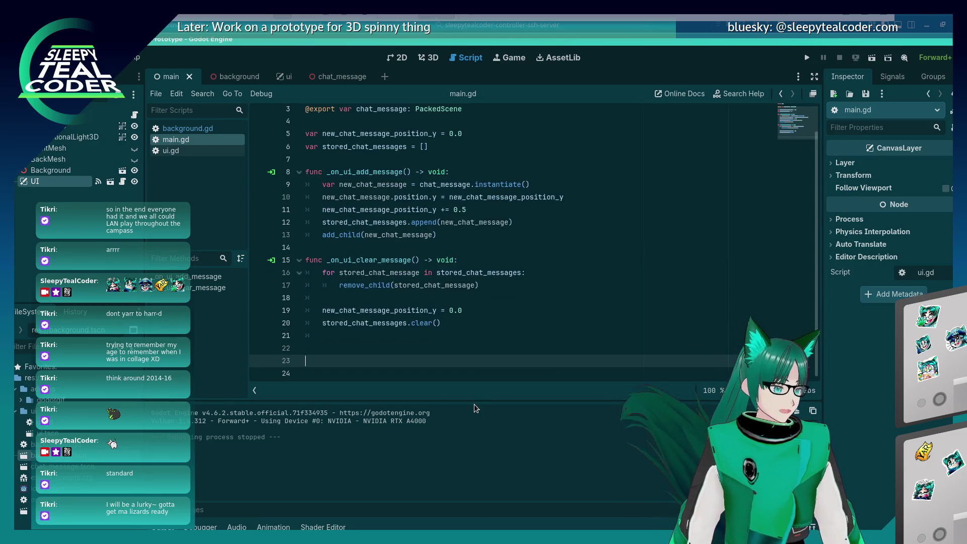
text(func _p)
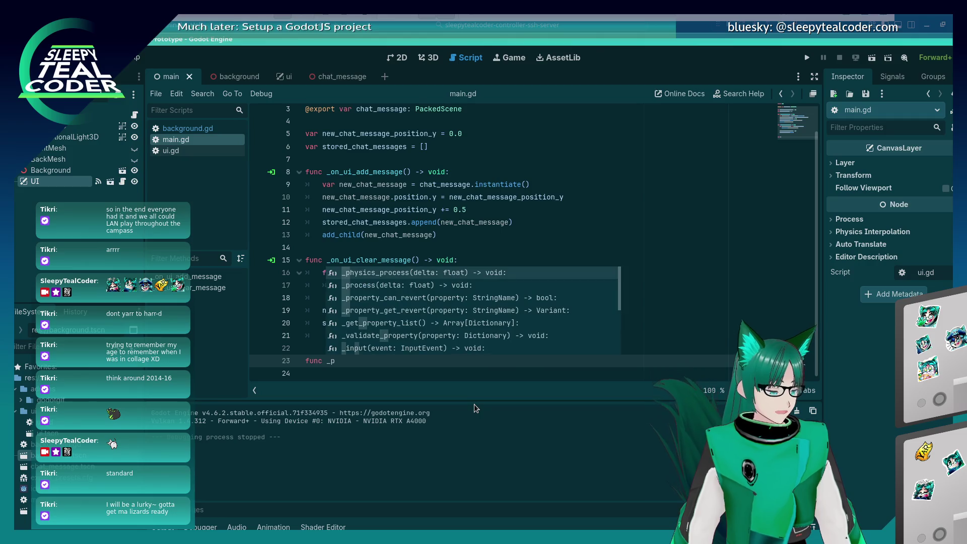
text(hy)
key(Return)
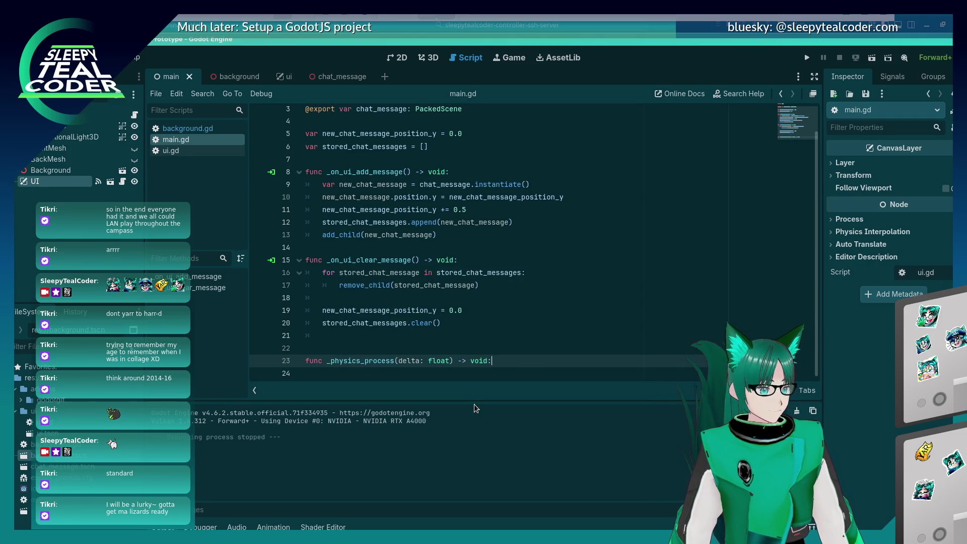
key(Return)
key(ctrl+z)
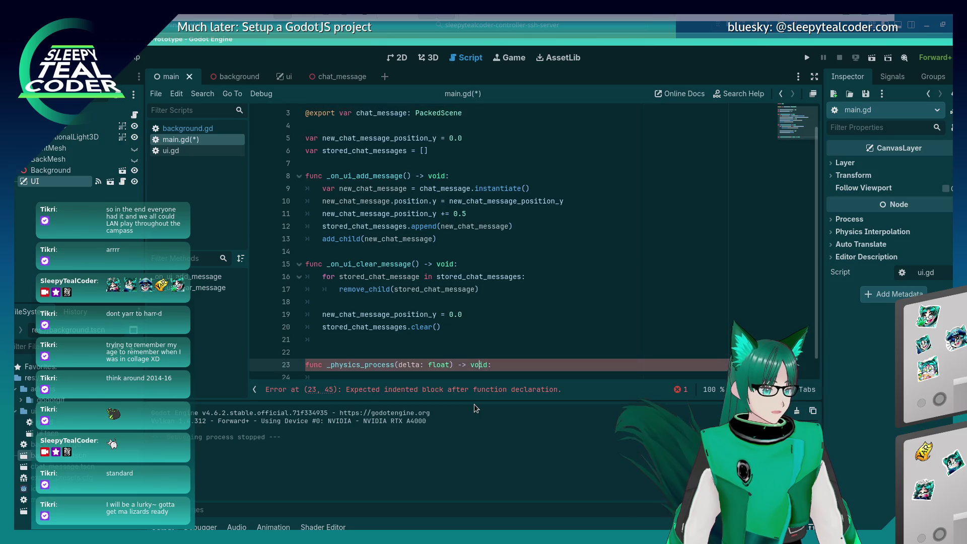
text(_)
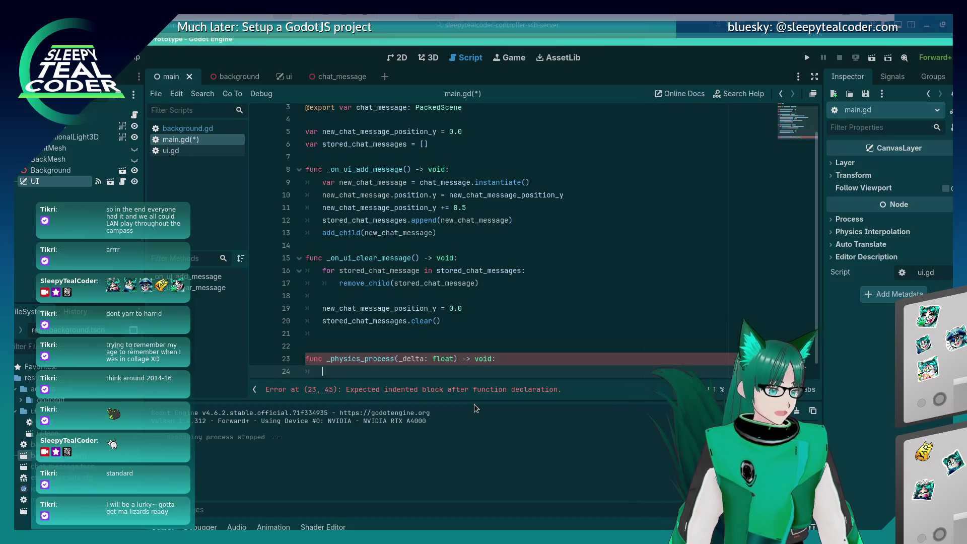
key(Down)
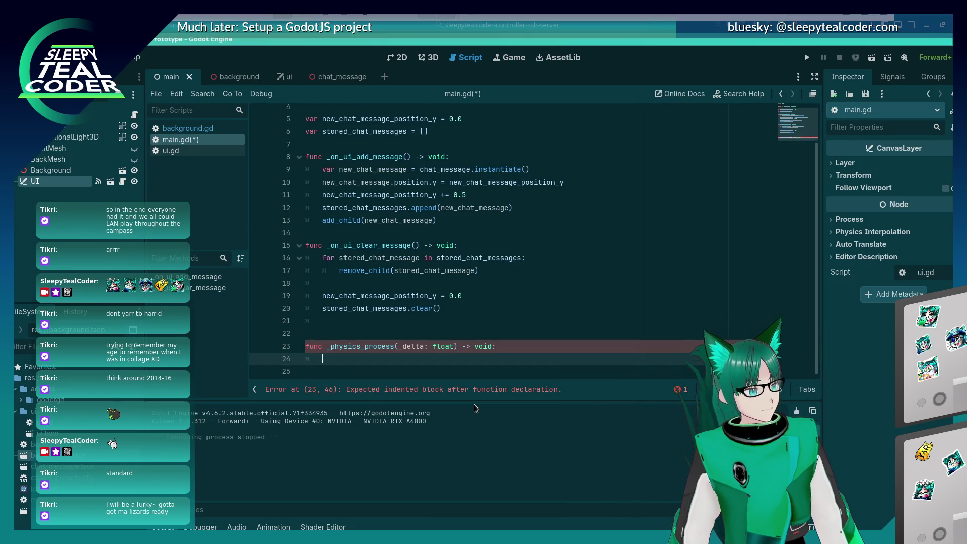
Add if and elif checks for the scroll_up and scroll_down input actions.
text(()
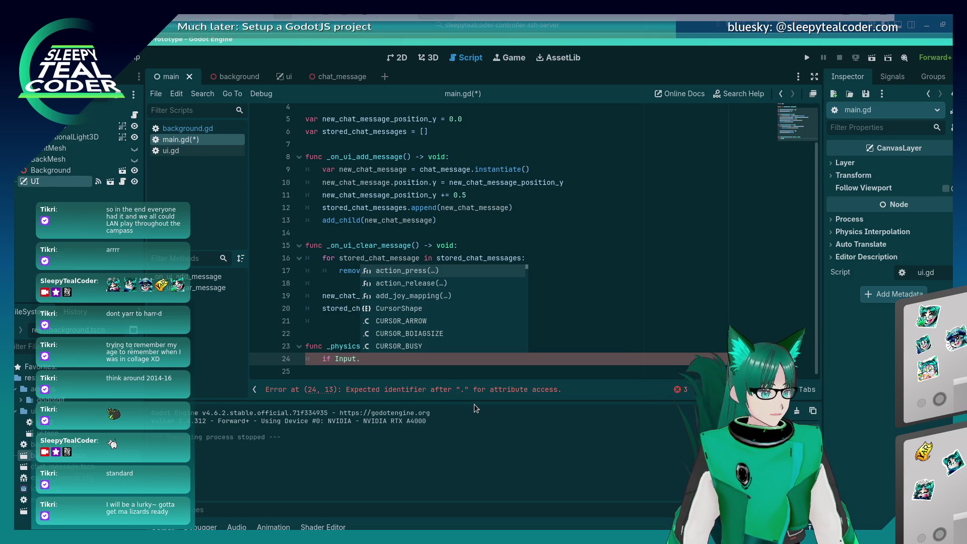
key(Return)
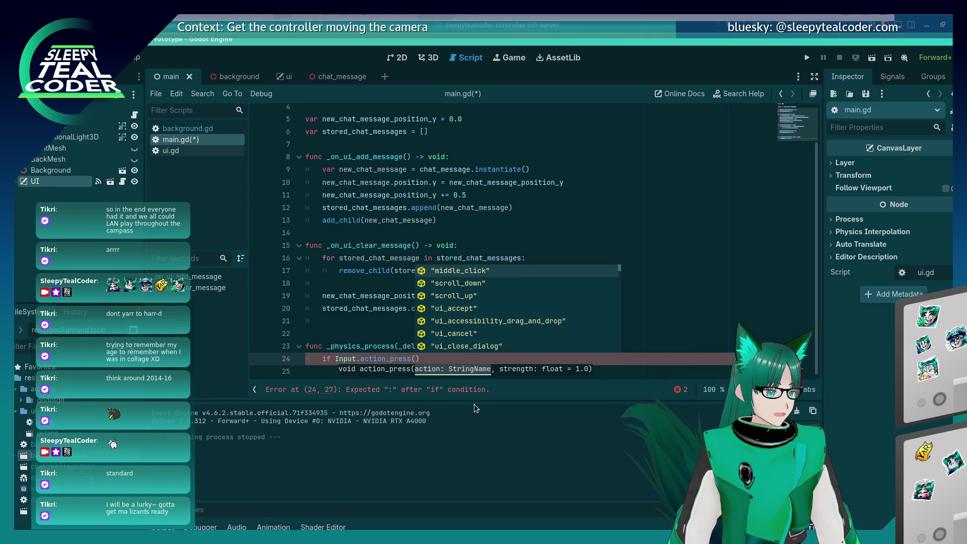
text(")
text(scroll_up)
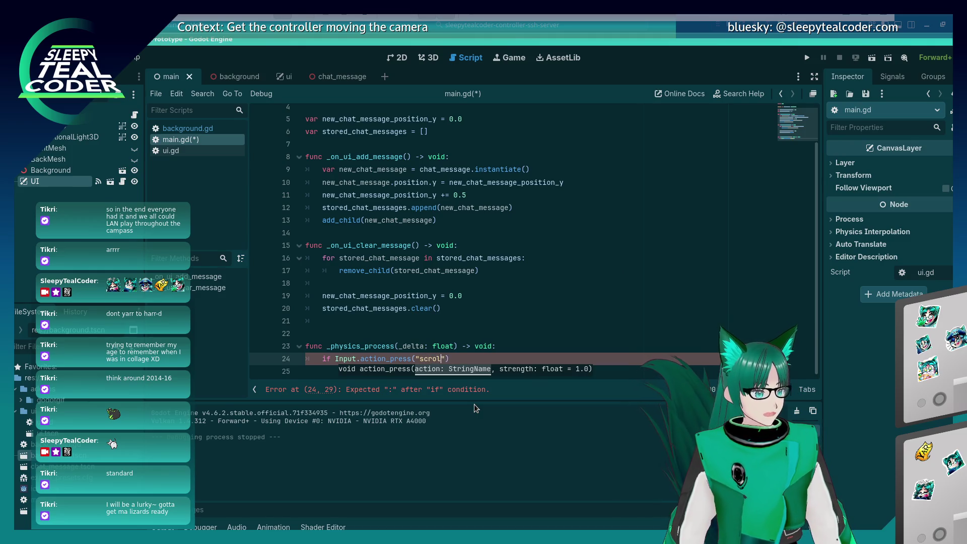
key(End)
text(:)
key(Return)
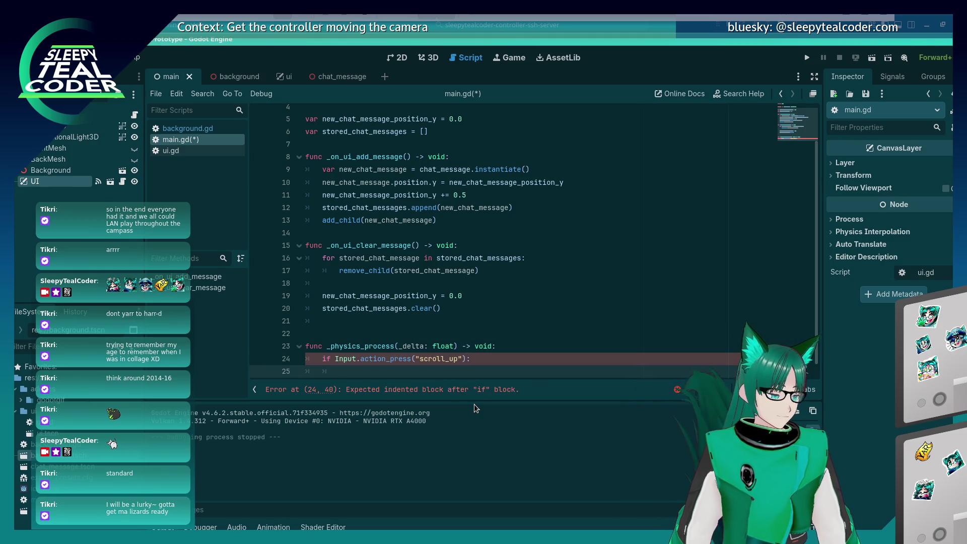
text(el)
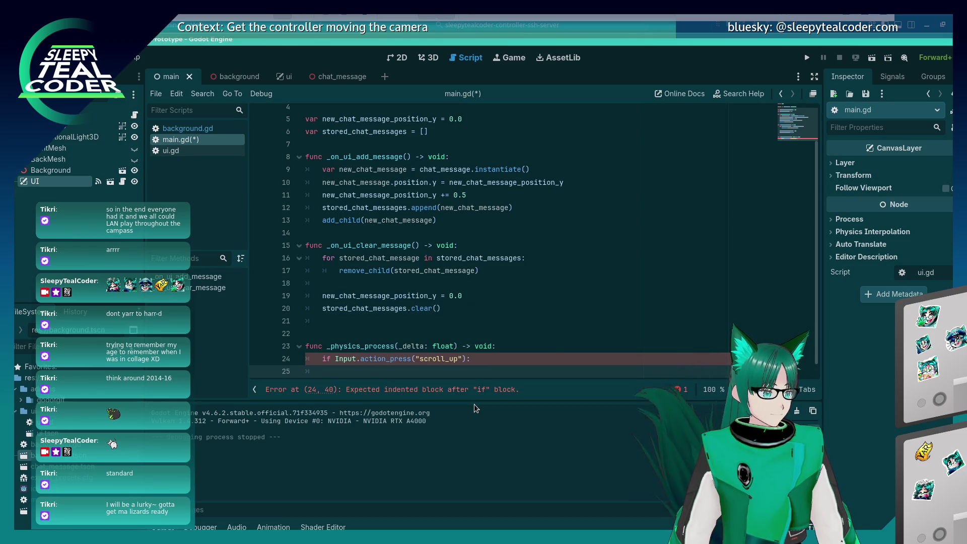
text(if Input.)
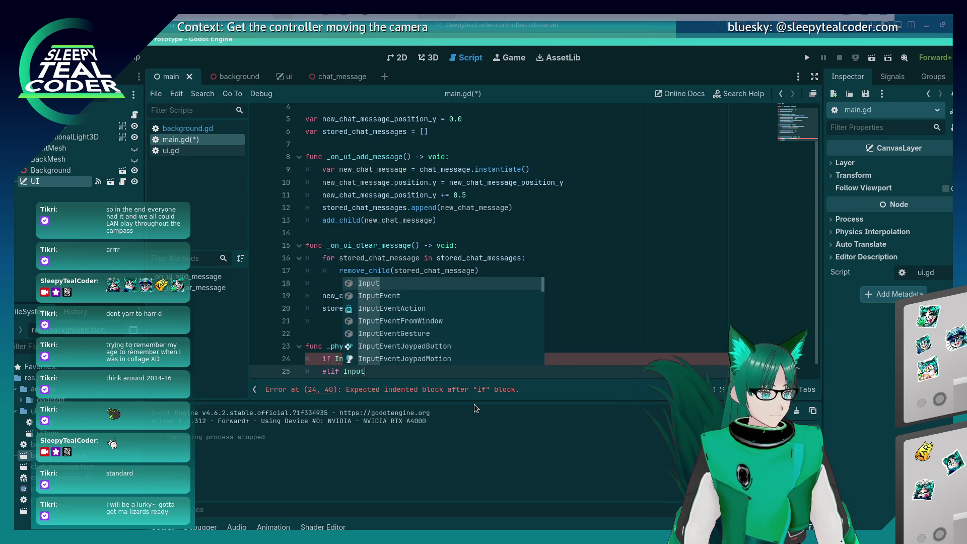
text(.action_press()
key(Return)
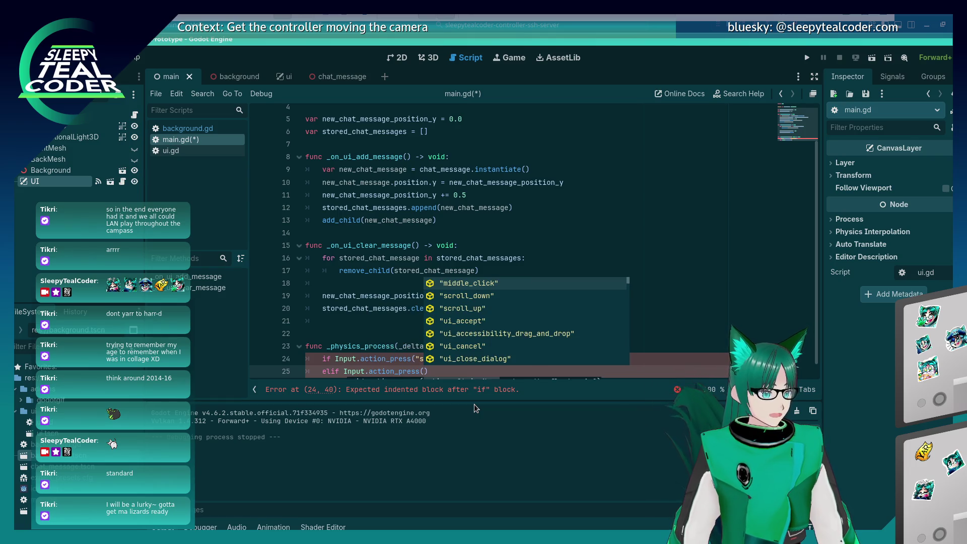
text("scroll_do)
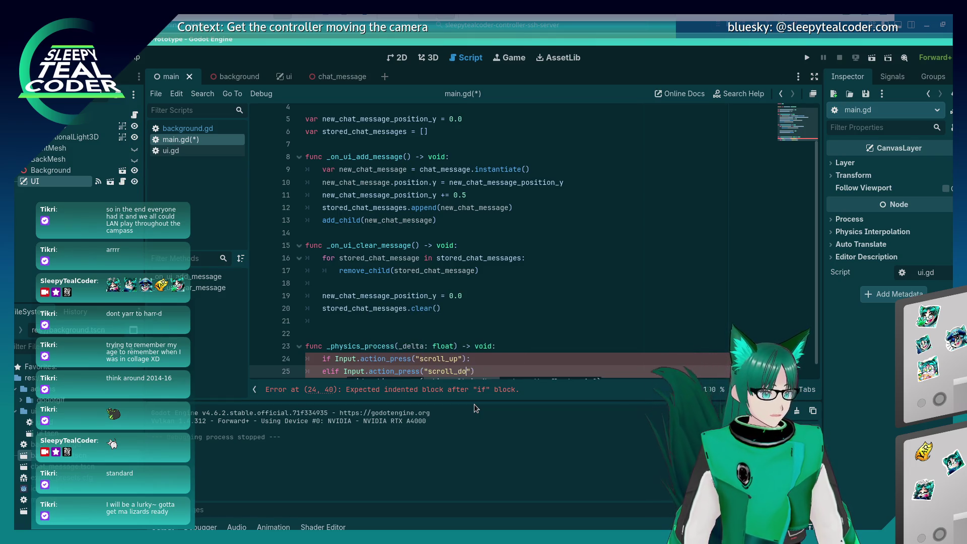
text(wn)
key(End)
text(:)
key(Return)
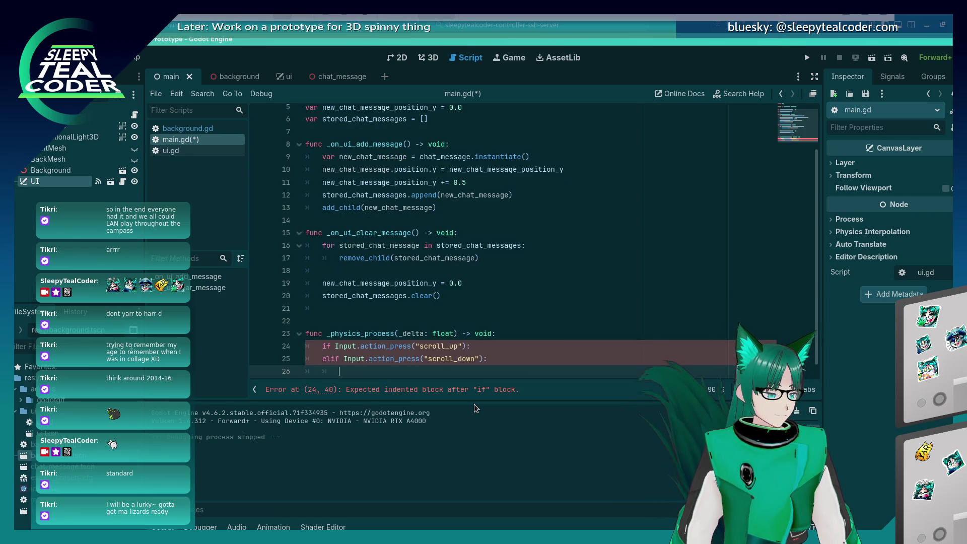
Add print("Scroll up") under the scroll_up check.
key(Up)
key(Up)
key(End)
key(Return)
text(print("Scroll up"))
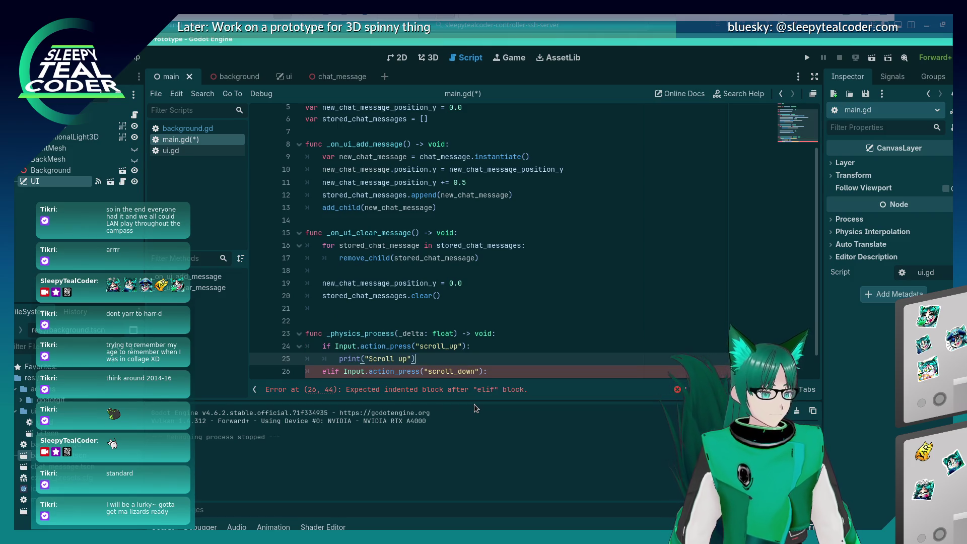
key(shift+Home)
key(ctrl+c)
Add print("Scroll down") under the elif branch and save the script.
key(Down)
key(End)
key(Return)
key(ctrl+v)
key(Left)
key(Left)
key(Left)
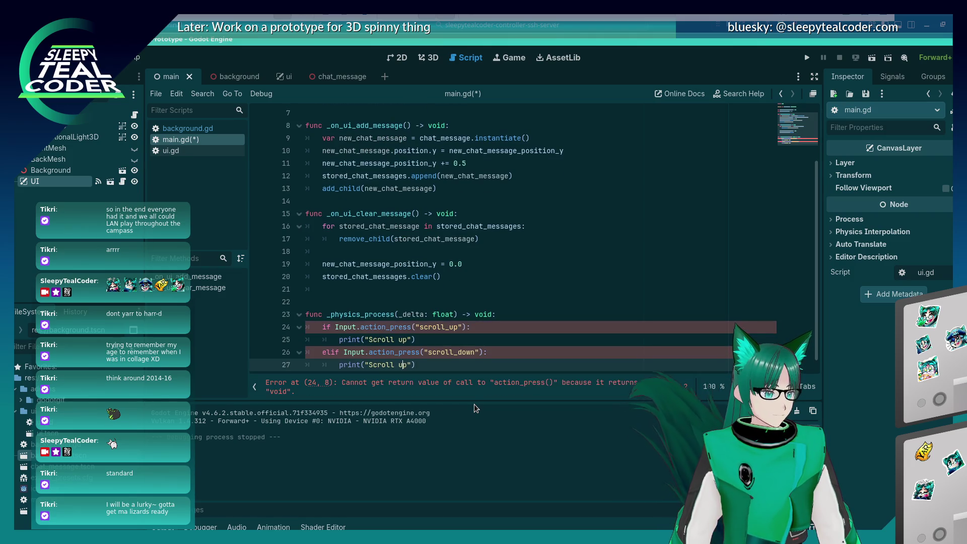
key(BackSpace)
key(Delete)
text(down)
key(ctrl+s)
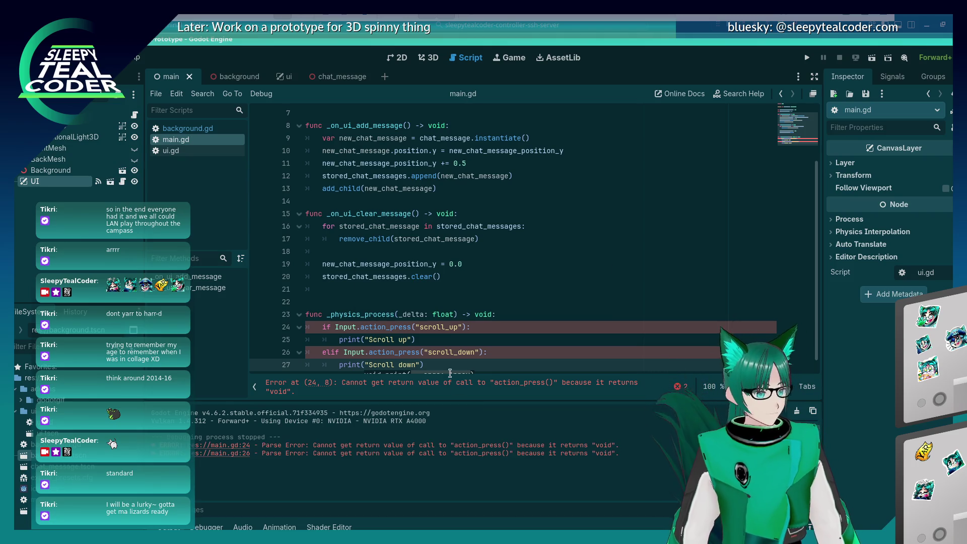
Change action_press to Input.is_action_pressed on the scroll_up line.
click(411, 327)
key(BackSpace)
key(BackSpace)
key(BackSpace)
key(BackSpace)
key(BackSpace)
key(BackSpace)
text(is_)
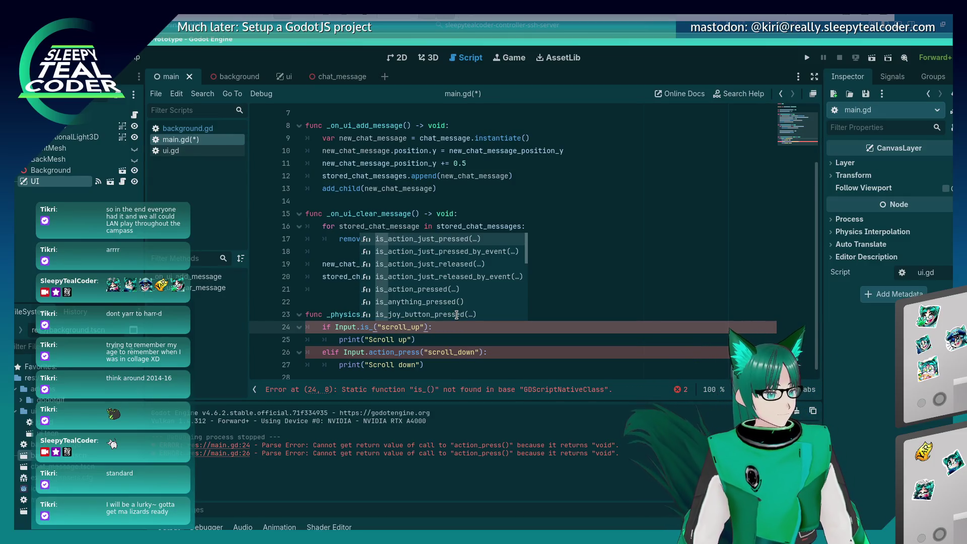
key(Return)
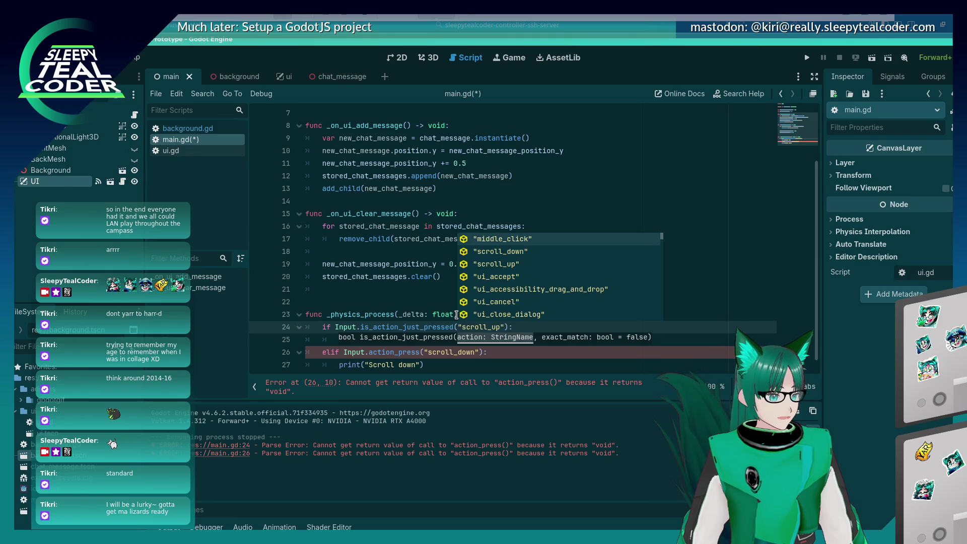
key(Escape)
key(BackSpace)
key(BackSpace)
key(BackSpace)
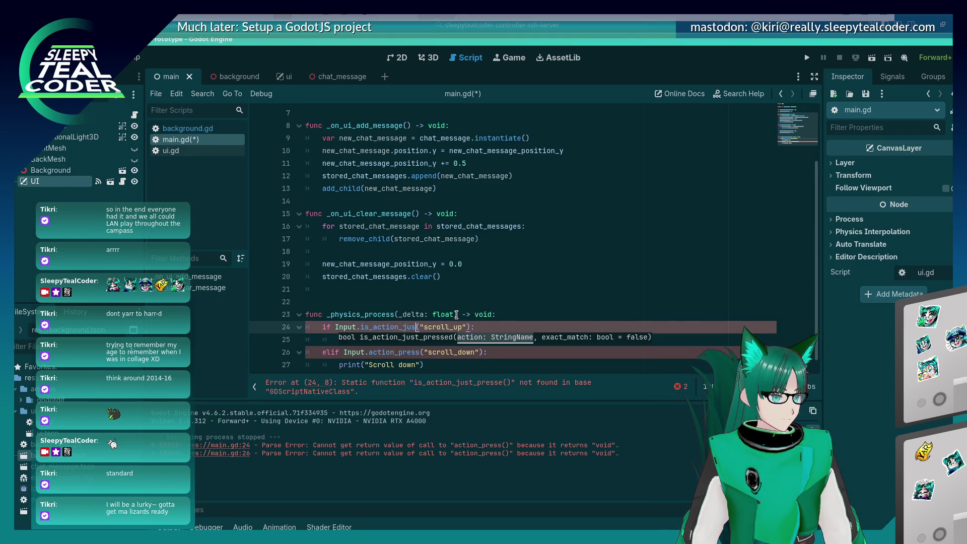
key(Down)
key(Down)
key(Down)
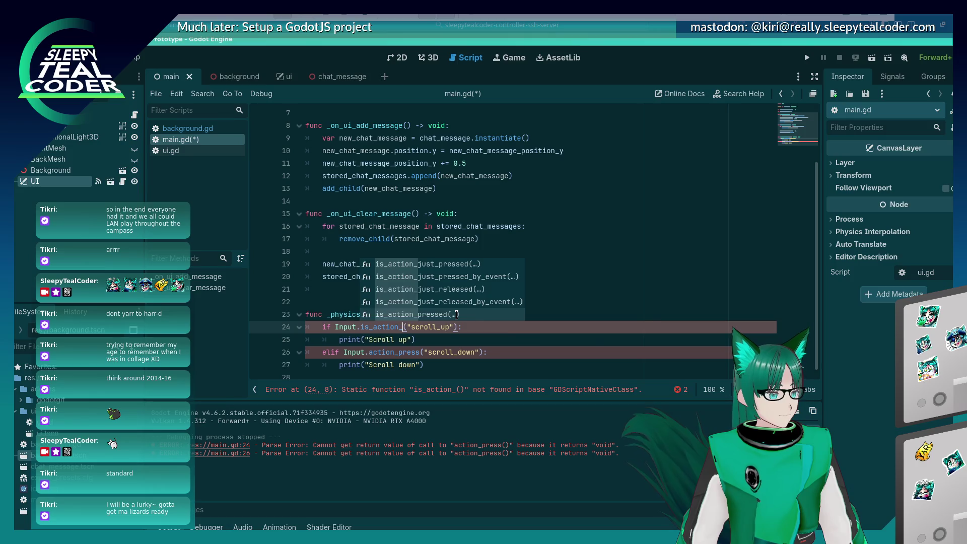
key(Return)
Use is_action_pressed on the scroll_down line as well and save main.gd.
double_click(398, 327)
key(ctrl+c)
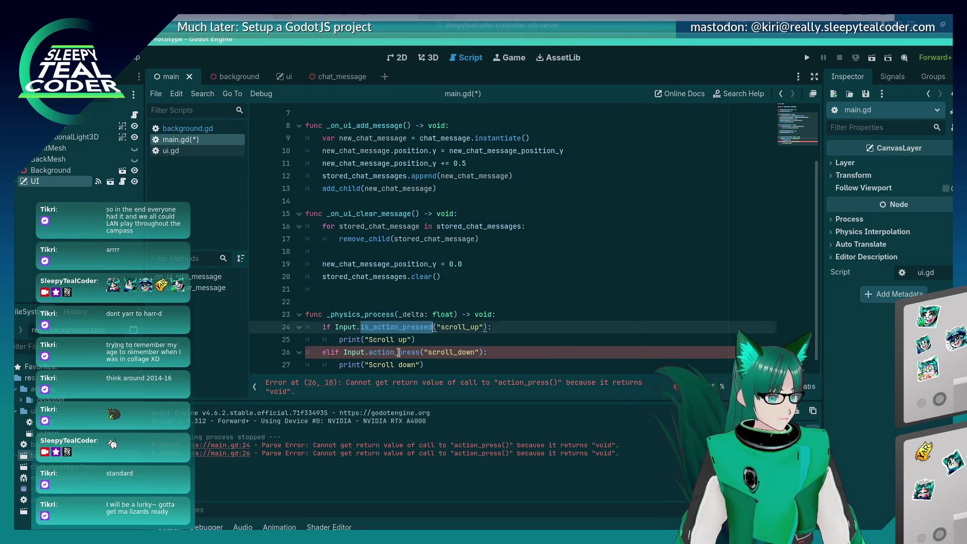
double_click(402, 352)
key(ctrl+v)
key(ctrl+s)
click(490, 364)
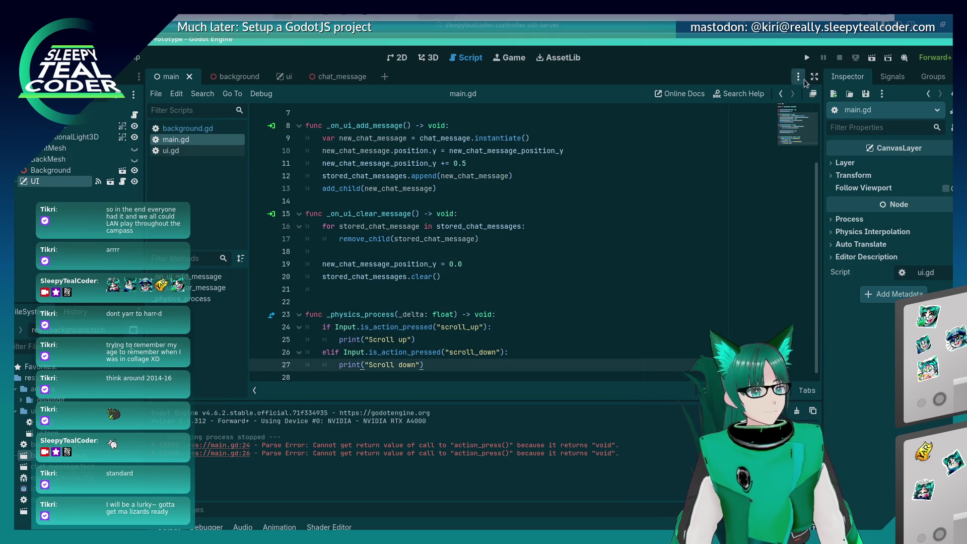
Run the project and scroll the wheel up and down to log the scroll messages.
click(810, 56)
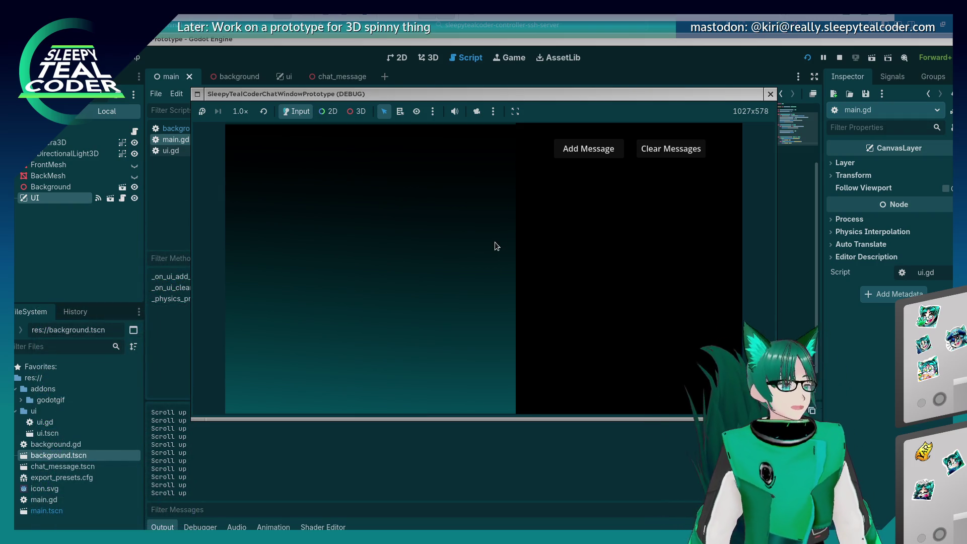
scroll(494, 241, up, 5)
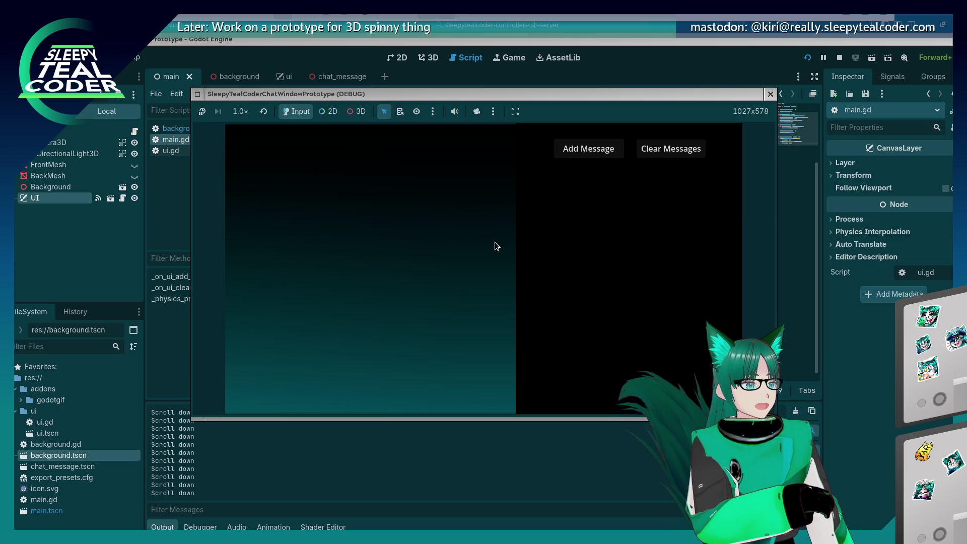
scroll(494, 242, down, 5)
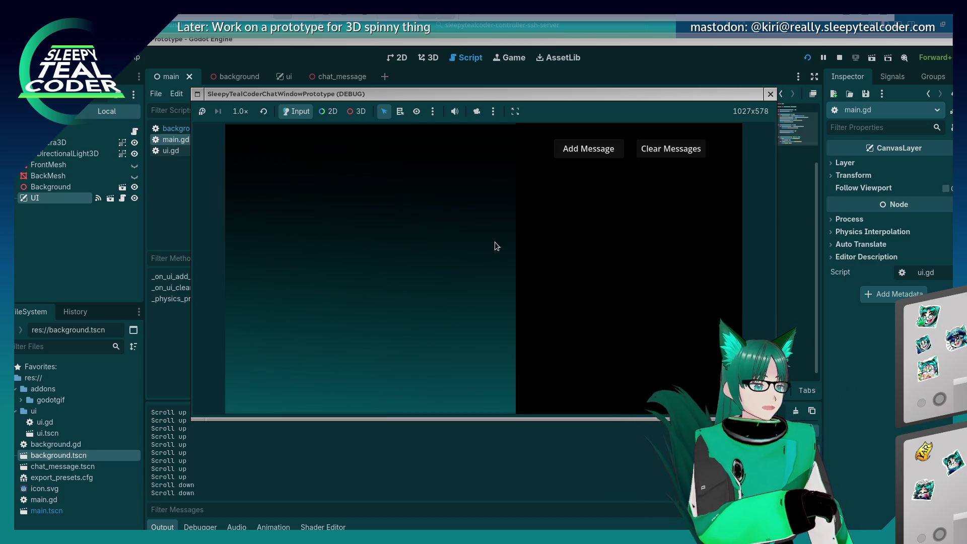
Back in the editor, drag the left dock splitter right to widen the scene and file panels.
click(95, 241)
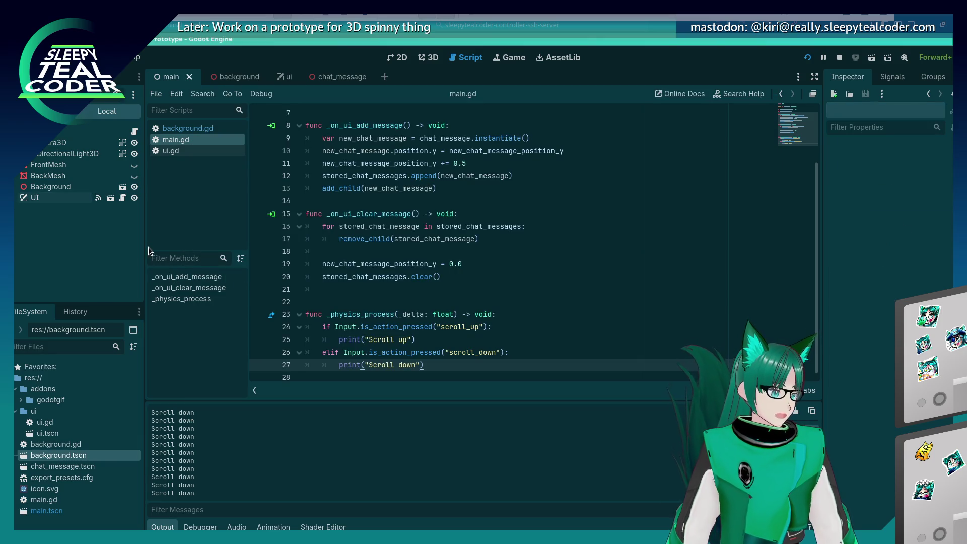
drag(146, 247, 189, 252)
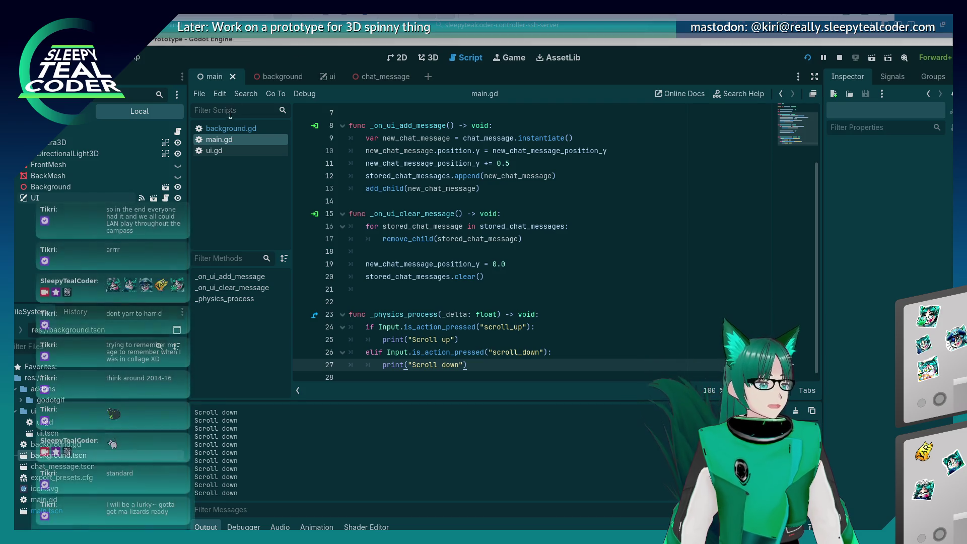
drag(188, 154, 205, 153)
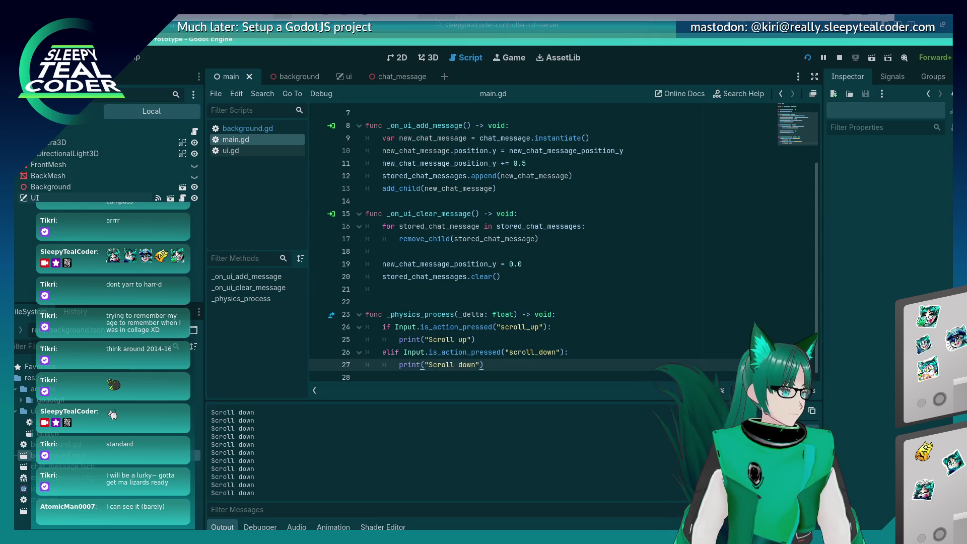
click(48, 57)
In Project Settings, filter for 'font', view GUI Fonts, and turn on Advanced Settings.
click(65, 76)
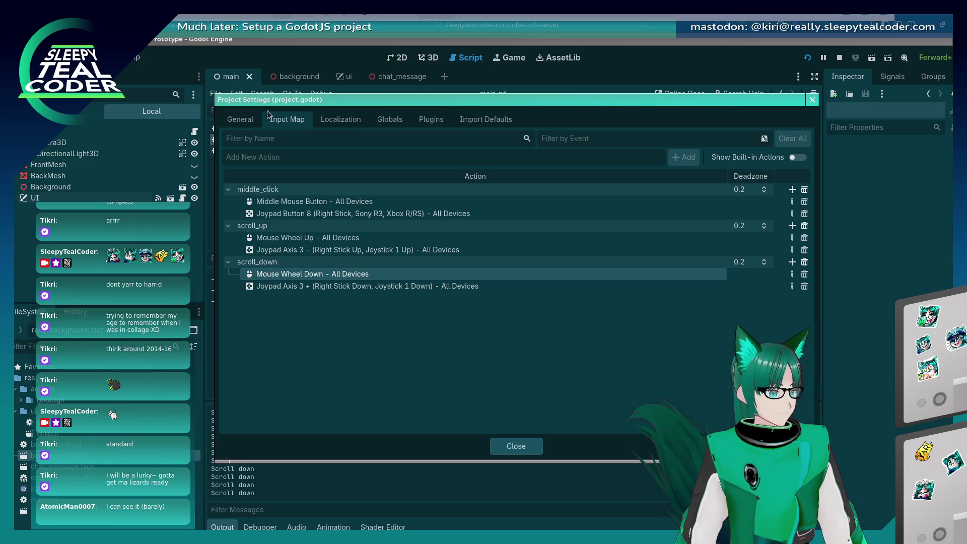
click(254, 121)
text(font)
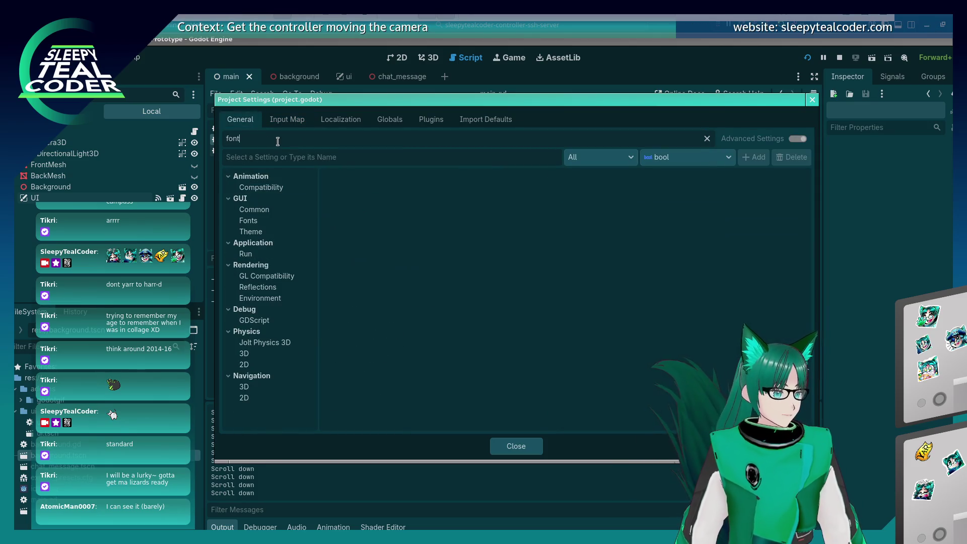
click(262, 221)
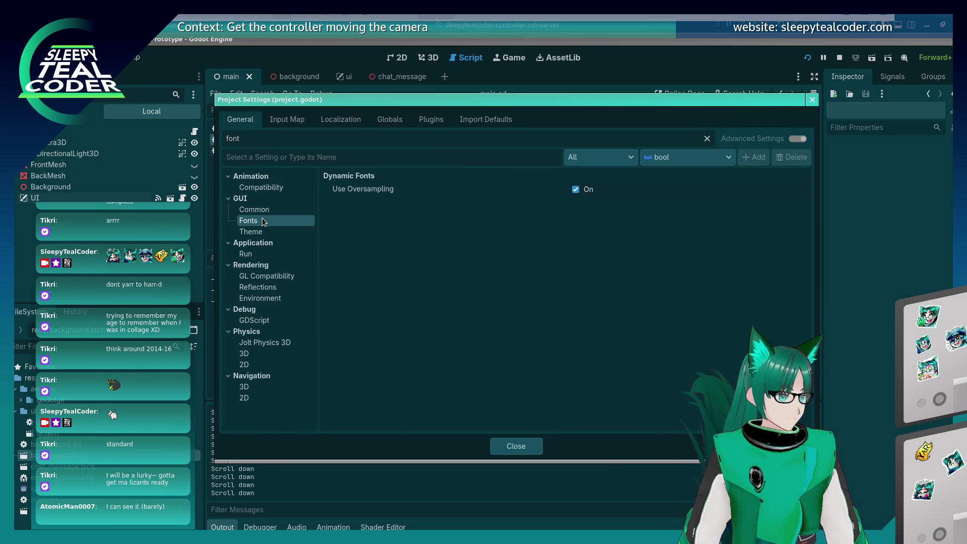
click(258, 137)
key(ctrl+a)
key(BackSpace)
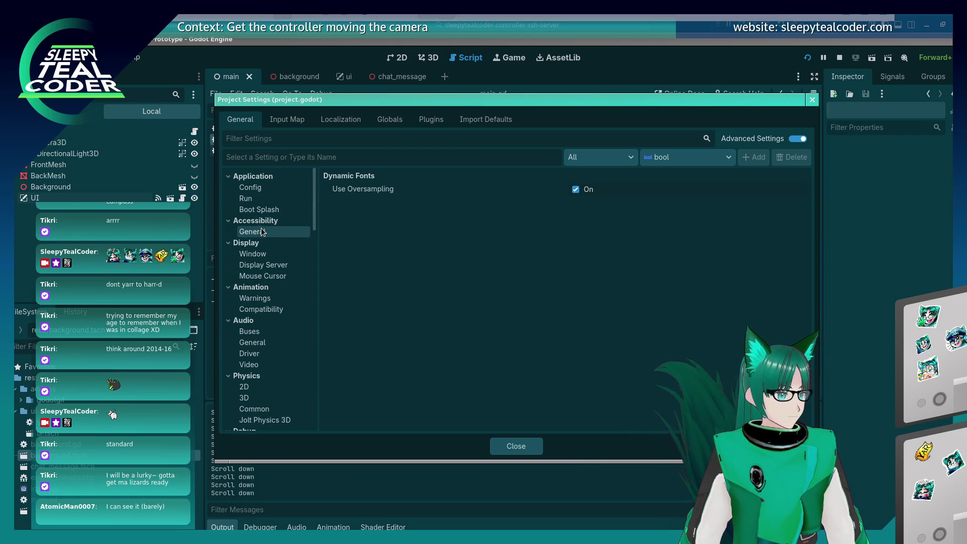
scroll(262, 212, down, 3)
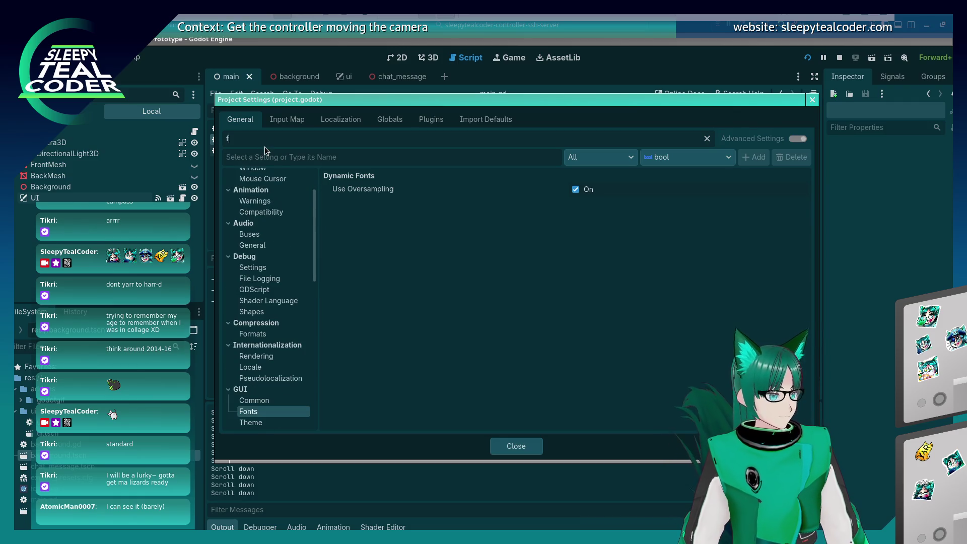
text(font)
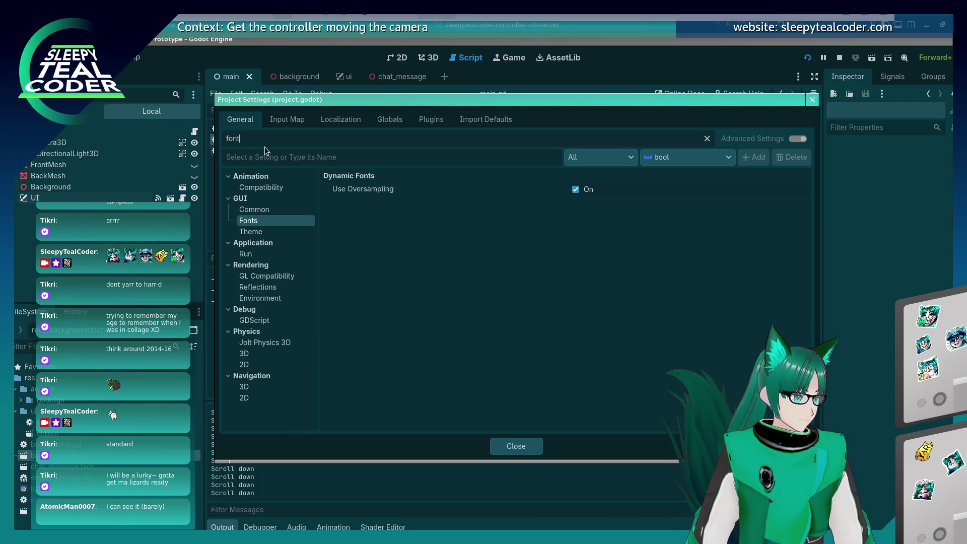
key(BackSpace)
key(BackSpace)
key(BackSpace)
scroll(270, 256, down, 10)
scroll(270, 257, down, 5)
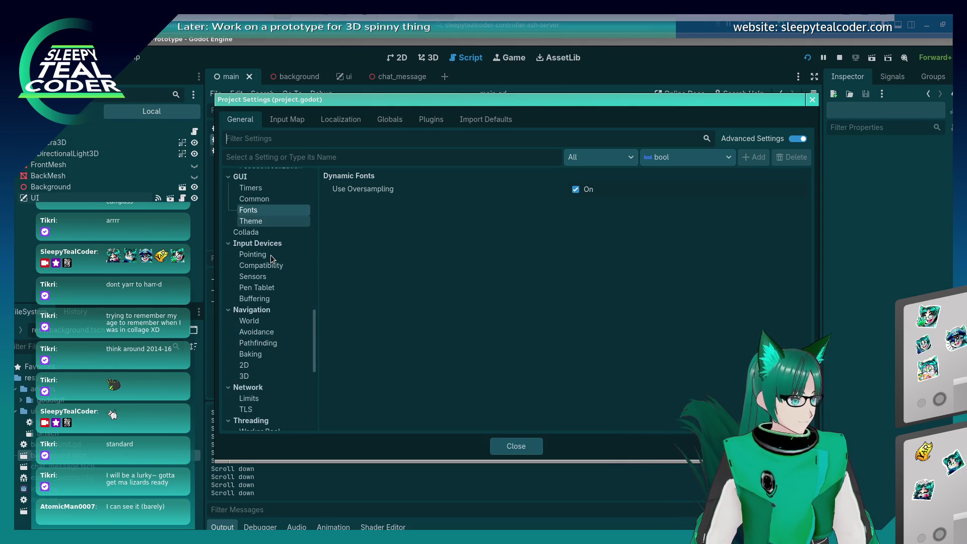
scroll(265, 297, up, 3)
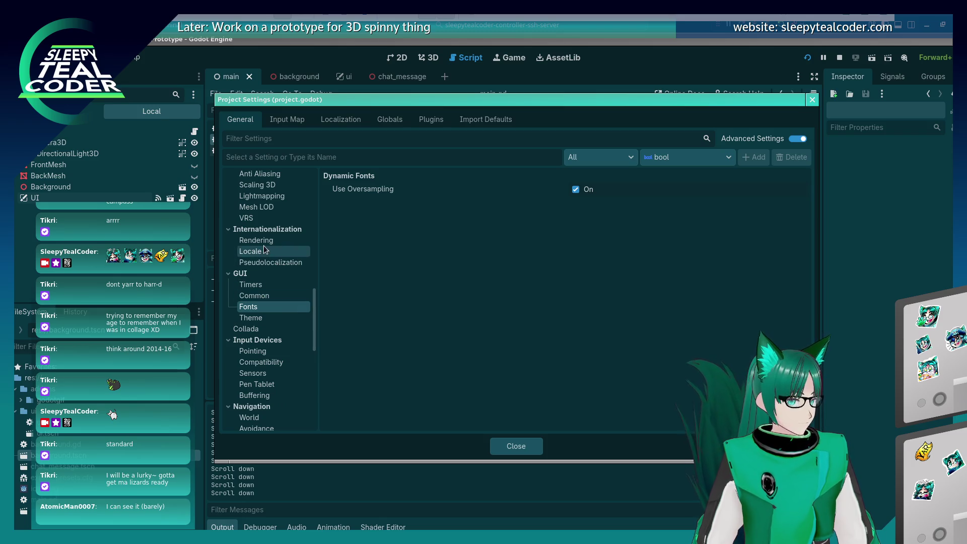
scroll(263, 219, up, 5)
scroll(262, 220, up, 5)
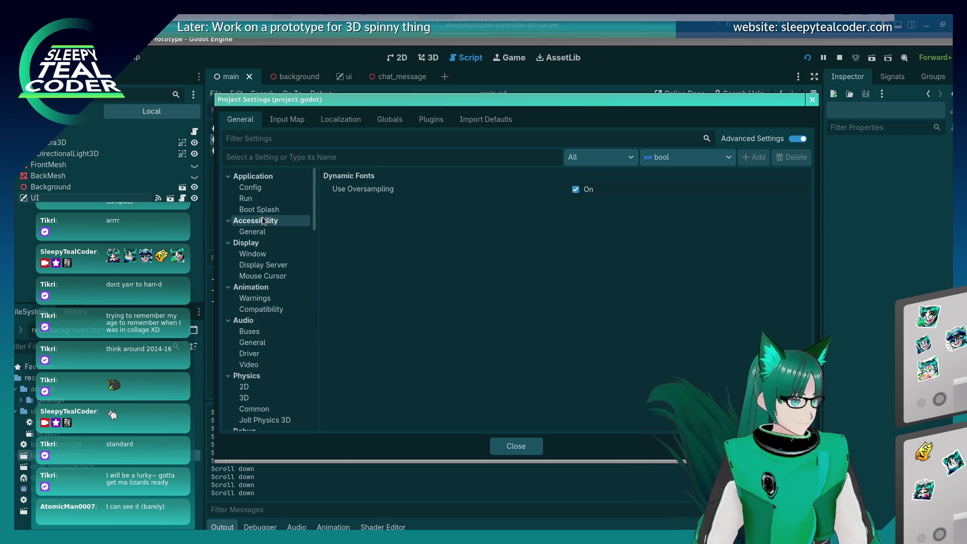
scroll(255, 227, down, 6)
Filter for 'editor' and browse the Editor Run, Naming, Script and Movie Writer settings.
click(268, 141)
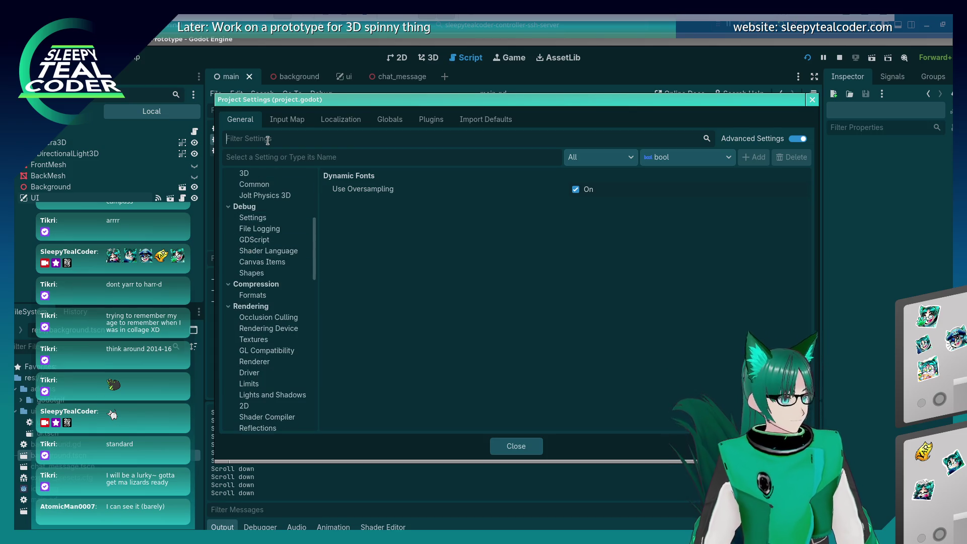
text(editor)
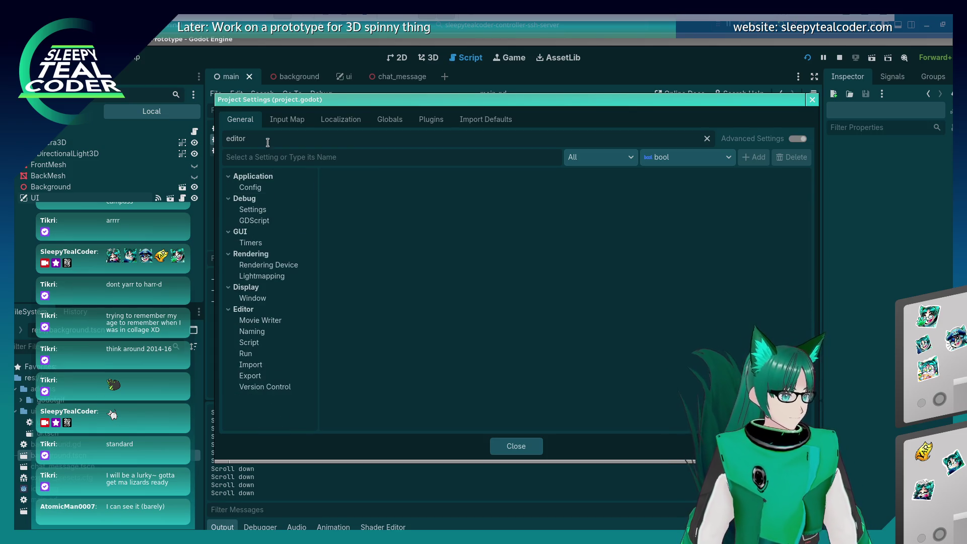
click(246, 353)
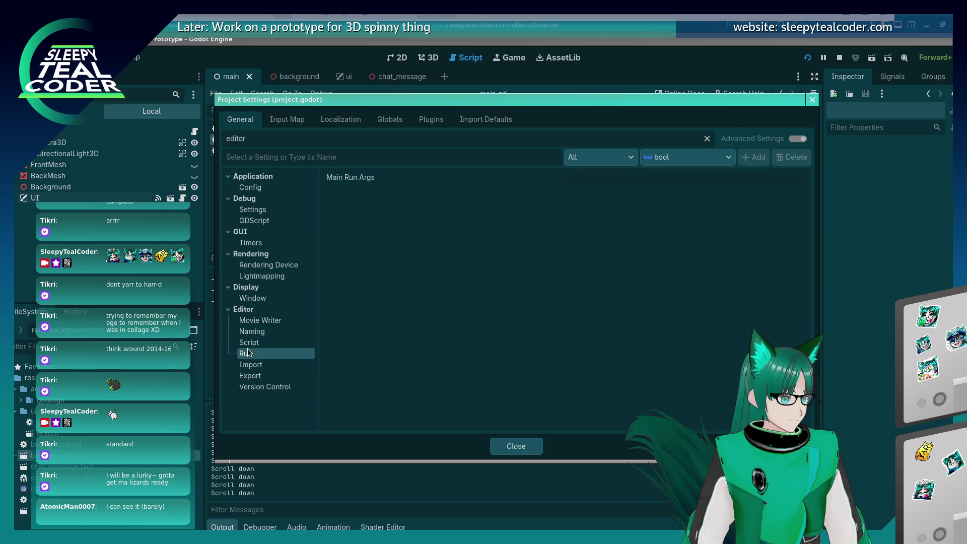
double_click(225, 144)
key(BackSpace)
mouse_move(314, 207)
mouse_down()
mouse_move(309, 413)
mouse_move(309, 400)
mouse_up()
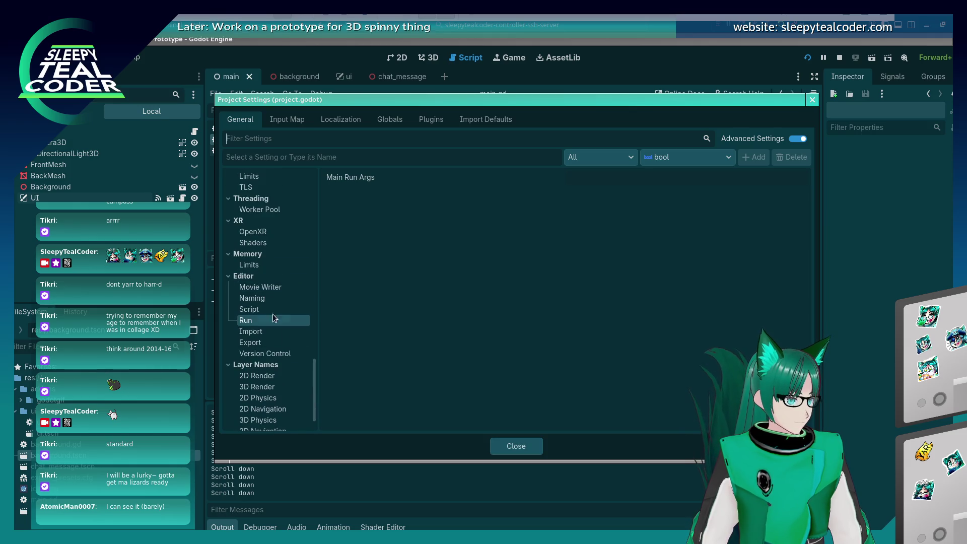
click(267, 298)
click(267, 308)
click(266, 323)
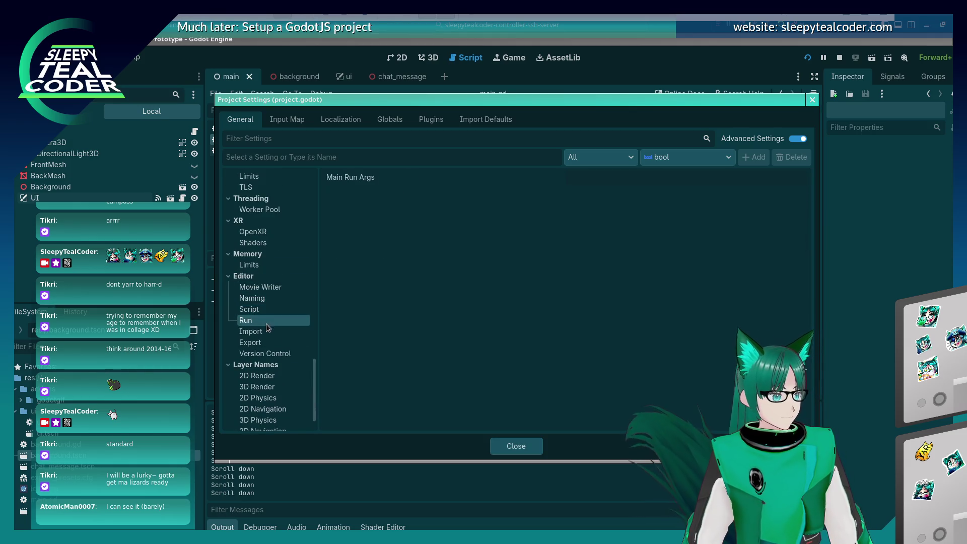
click(269, 287)
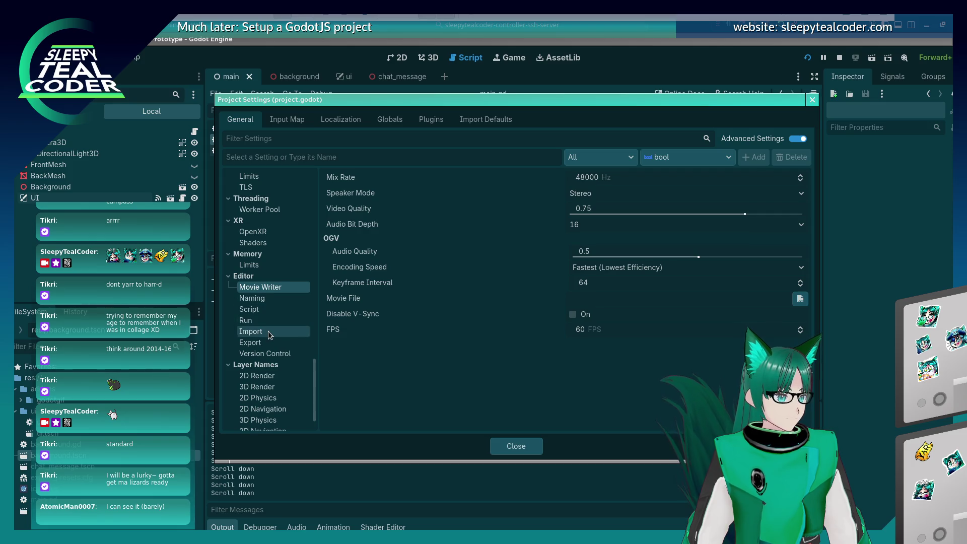
Close Project Settings and dismiss the output log's context menu.
click(812, 100)
right_click(434, 447)
click(662, 456)
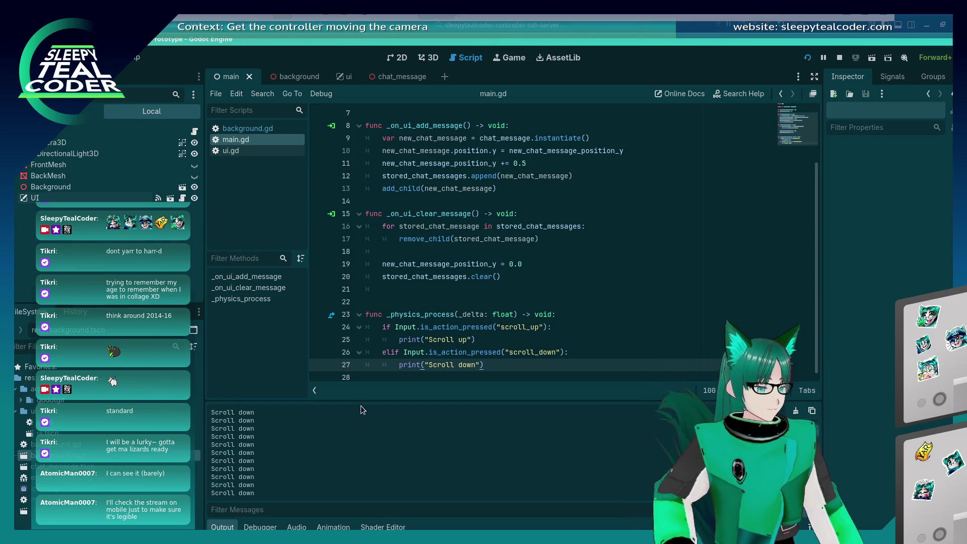
Switch to the running game, add several TestMcTest chat messages, then stop it with F8.
scroll(343, 463, up, 1)
scroll(343, 464, down, 1)
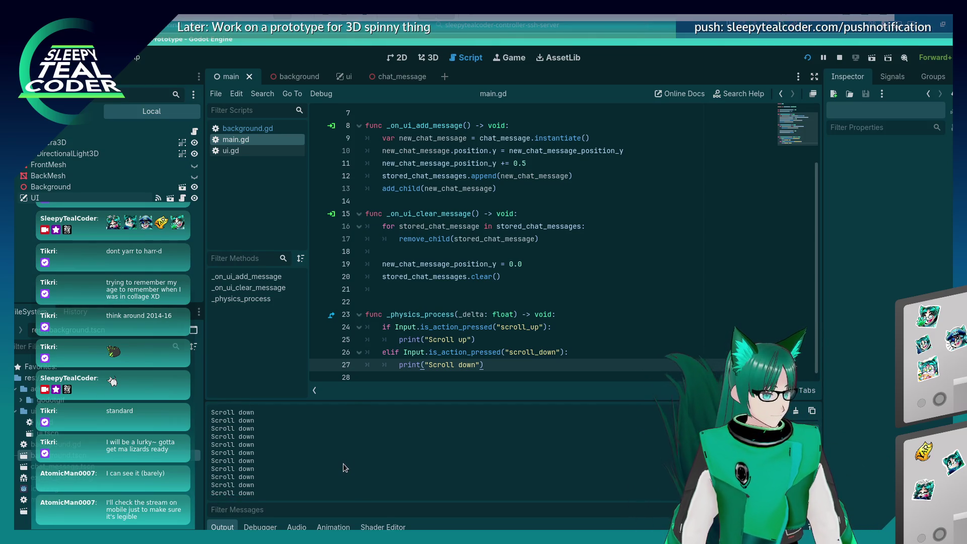
key(alt+Tab)
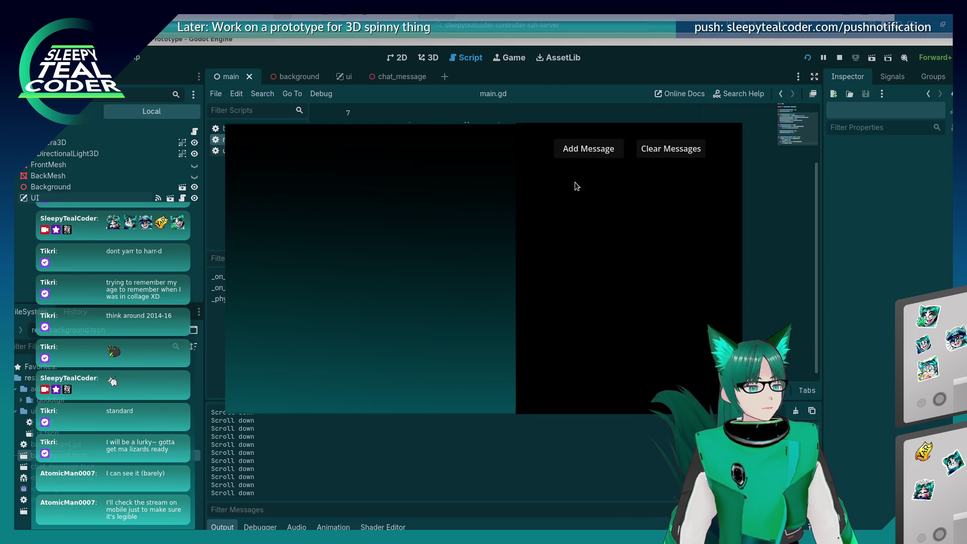
click(580, 157)
click(579, 156)
click(579, 156)
click(579, 156)
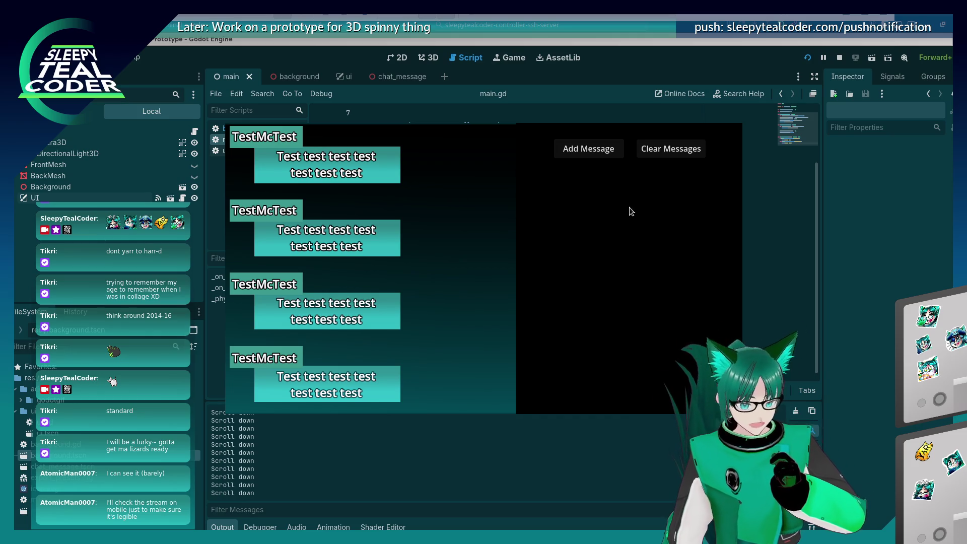
key(F8)
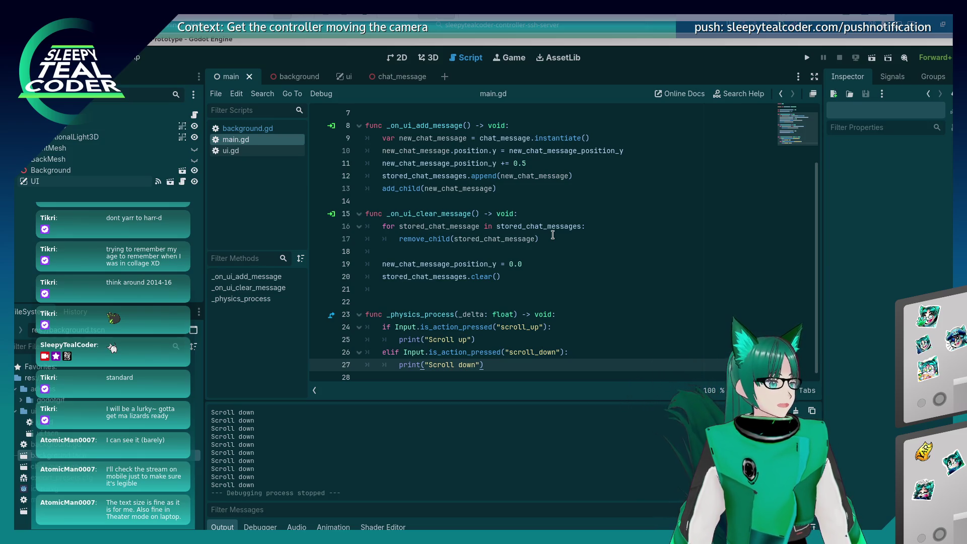
Add a $Background.position.y += line under the scroll_up check.
mouse_move(551, 232)
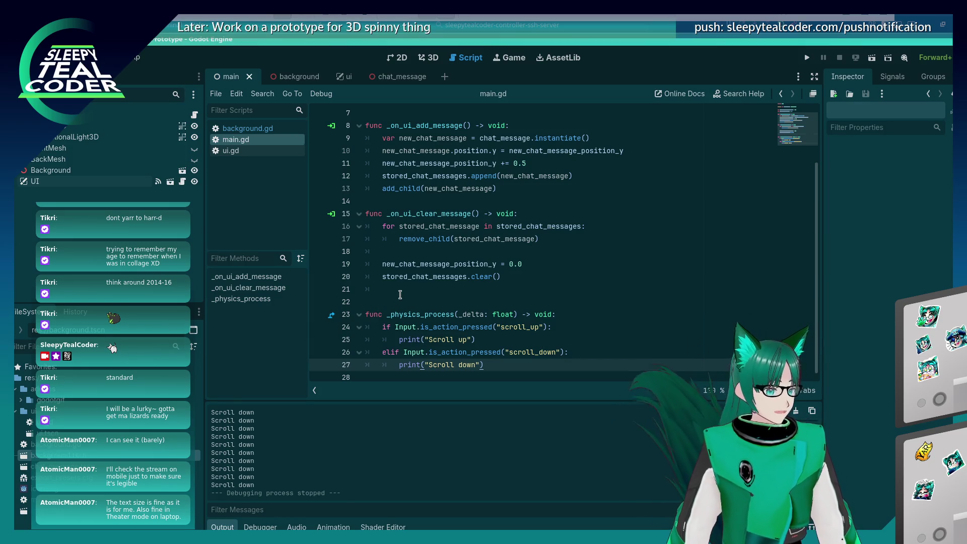
click(401, 295)
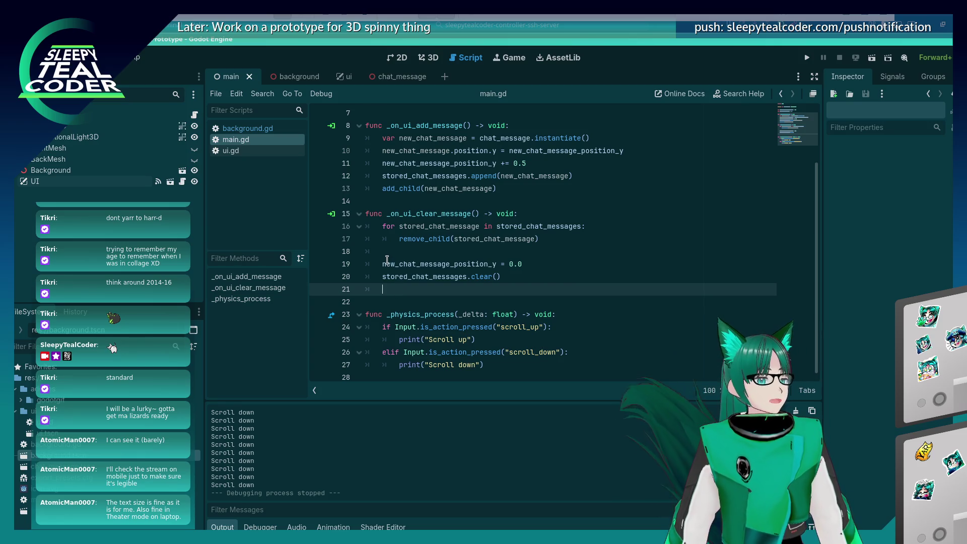
mouse_move(387, 259)
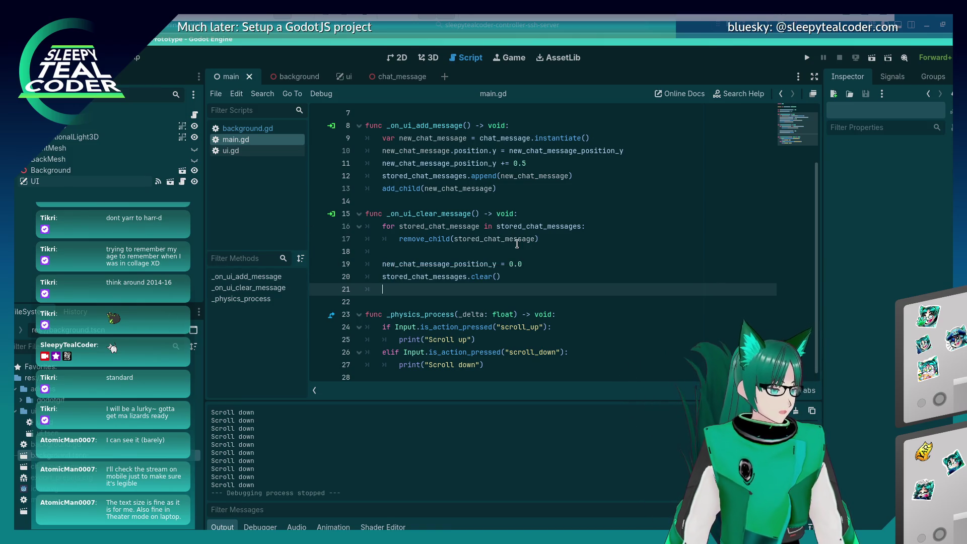
mouse_move(516, 243)
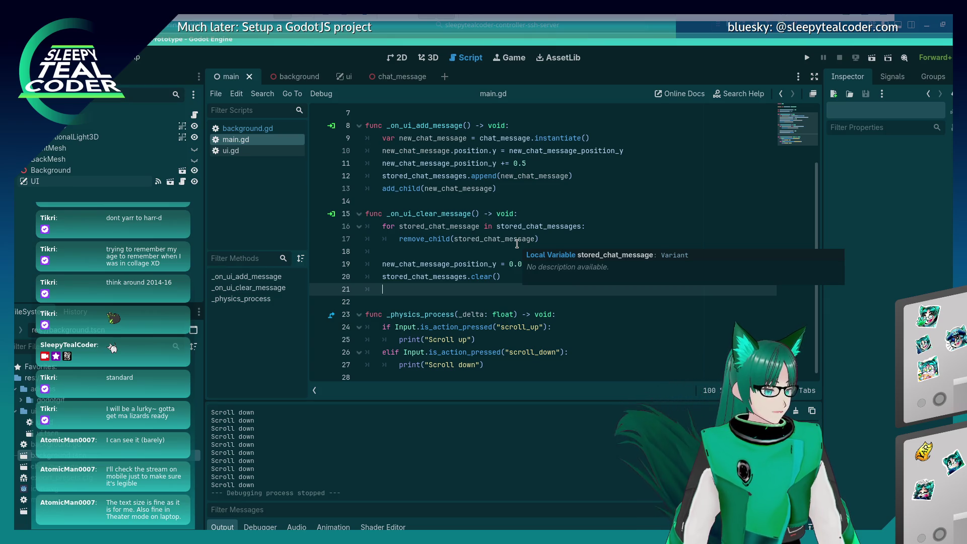
click(559, 326)
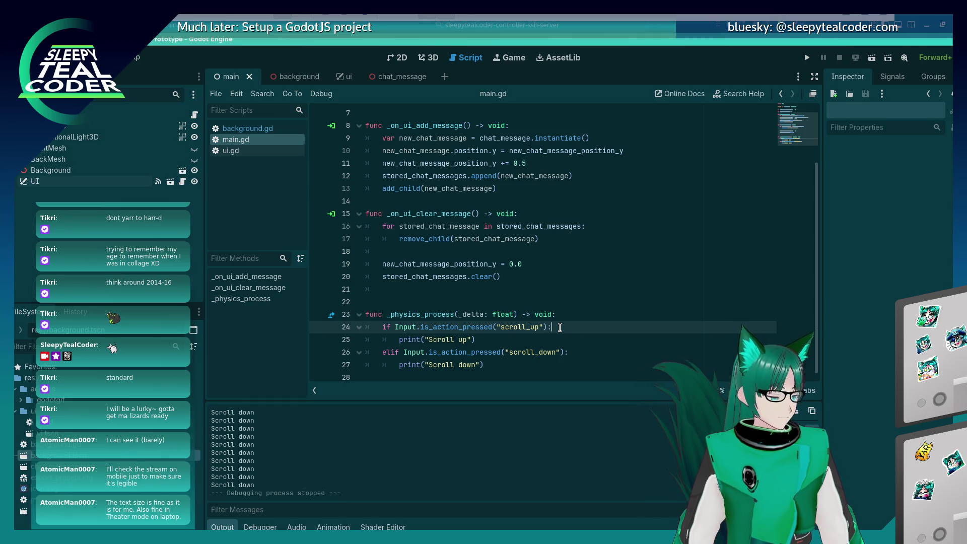
key(Return)
text($Back)
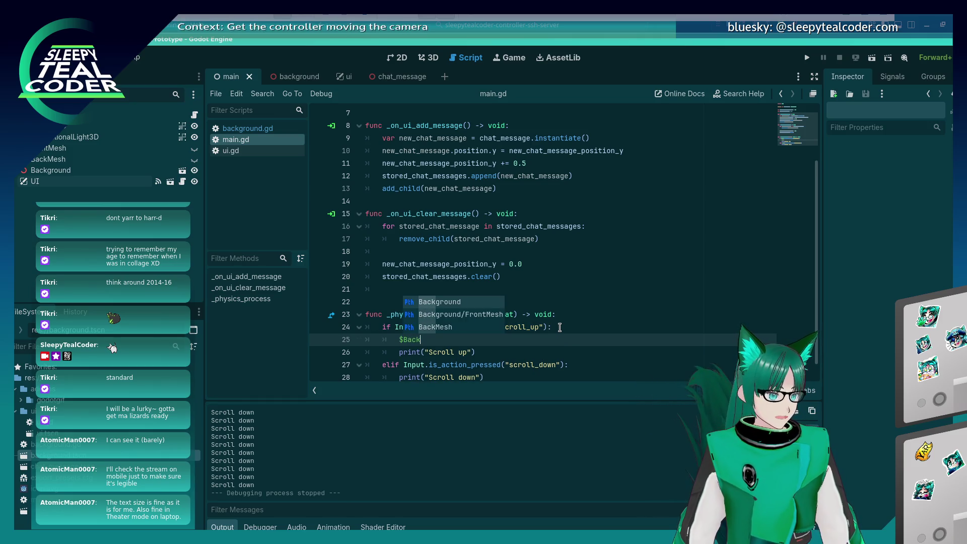
text(ground.position)
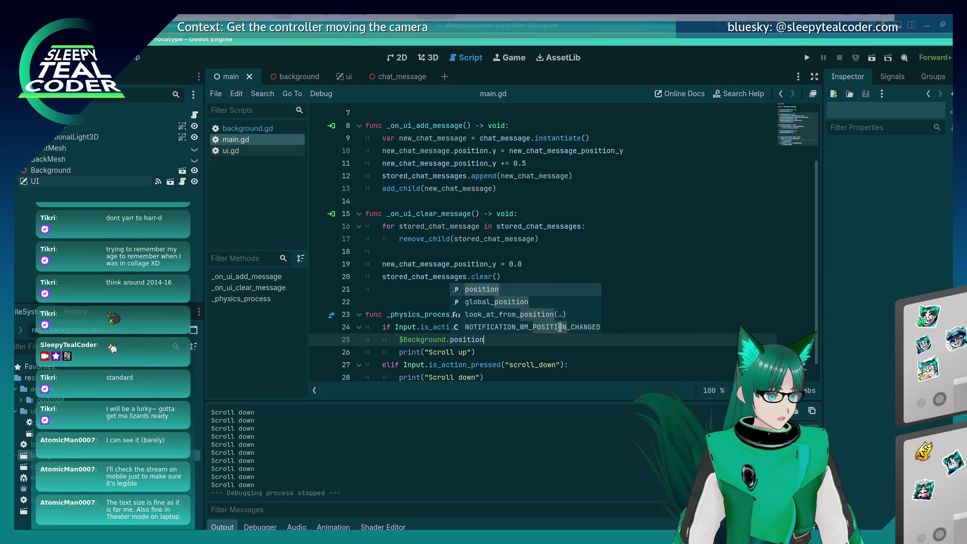
text(.y =)
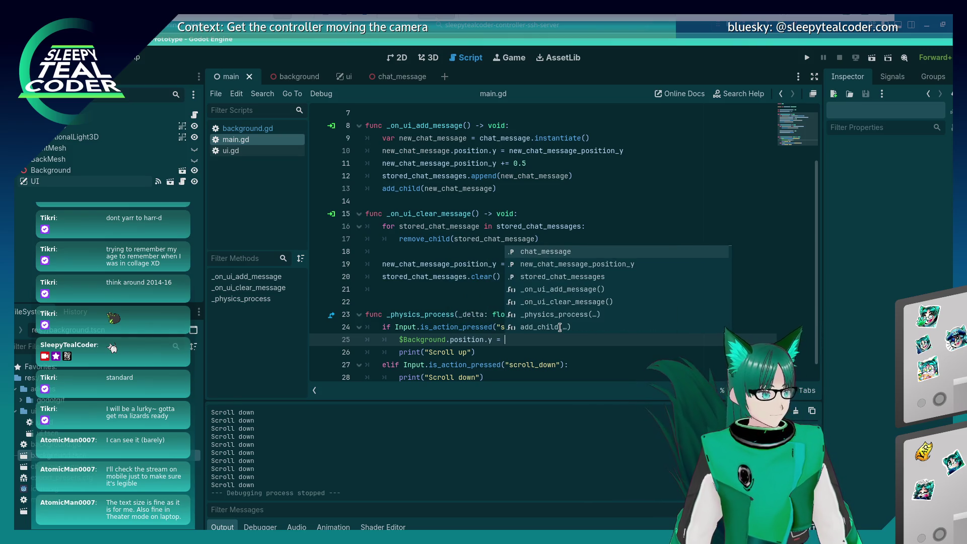
key(BackSpace)
key(BackSpace)
text(+)
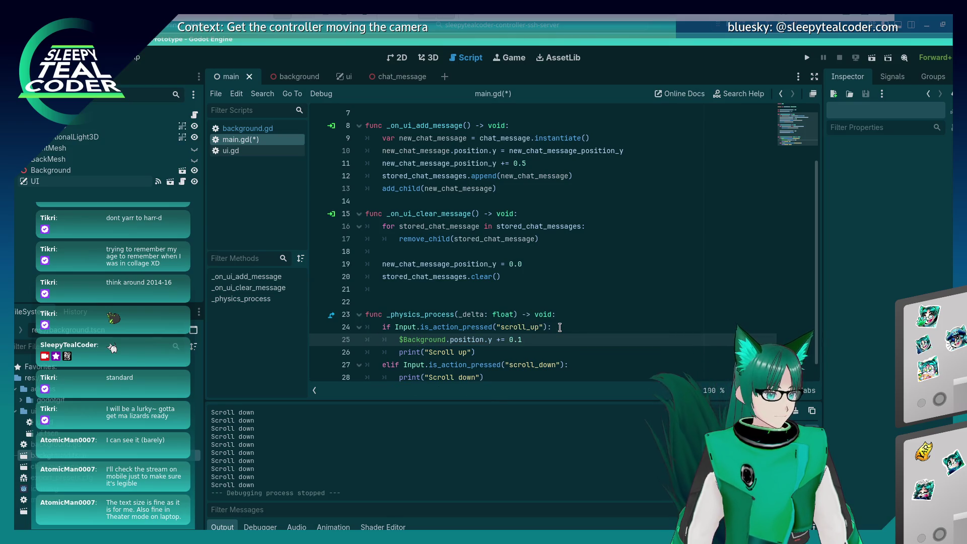
Paste the Background line under scroll_down with -= instead, then save main.gd.
key(Down)
key(Down)
key(Down)
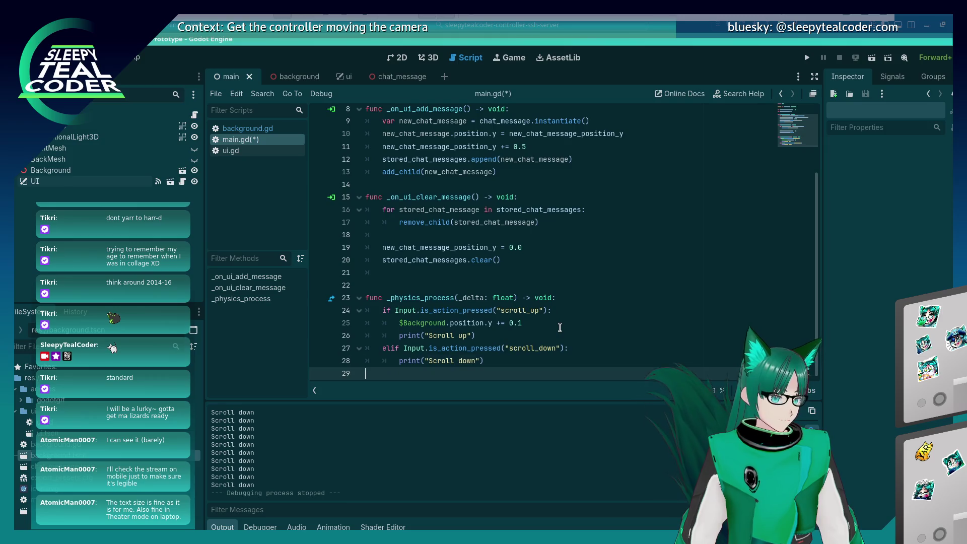
key(Up)
key(Up)
key(End)
key(Return)
text($Background.position.y += 0.1)
key(Left)
key(Left)
key(BackSpace)
text(-)
key(ctrl+s)
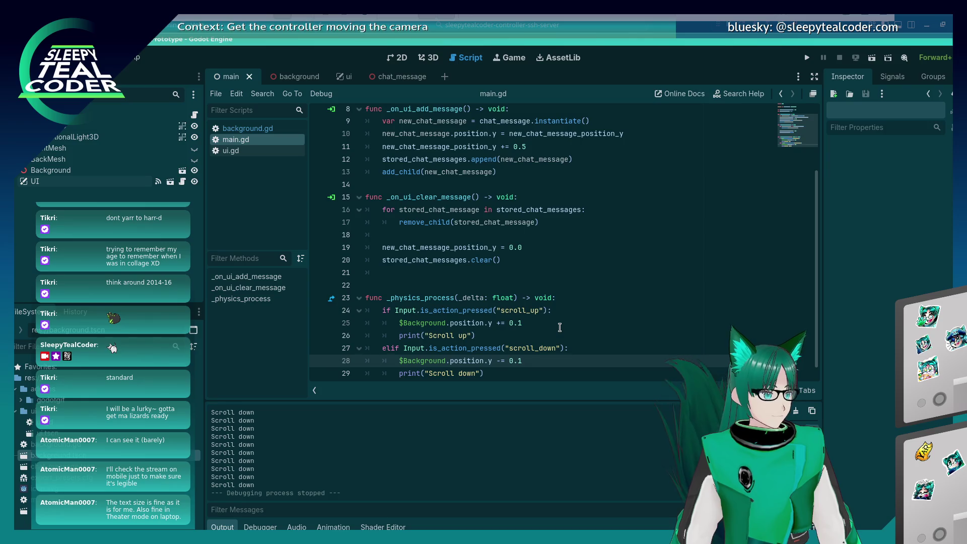
Add $Camera3D.position.y += 0.1 and -= 0.1 lines to the branches, save, and run.
click(560, 327)
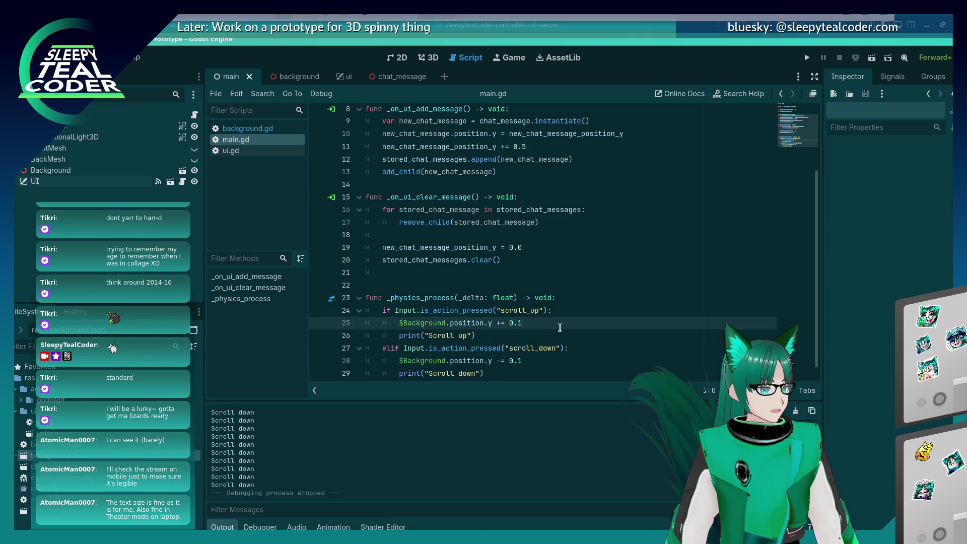
key(Return)
text($Camera3D.p)
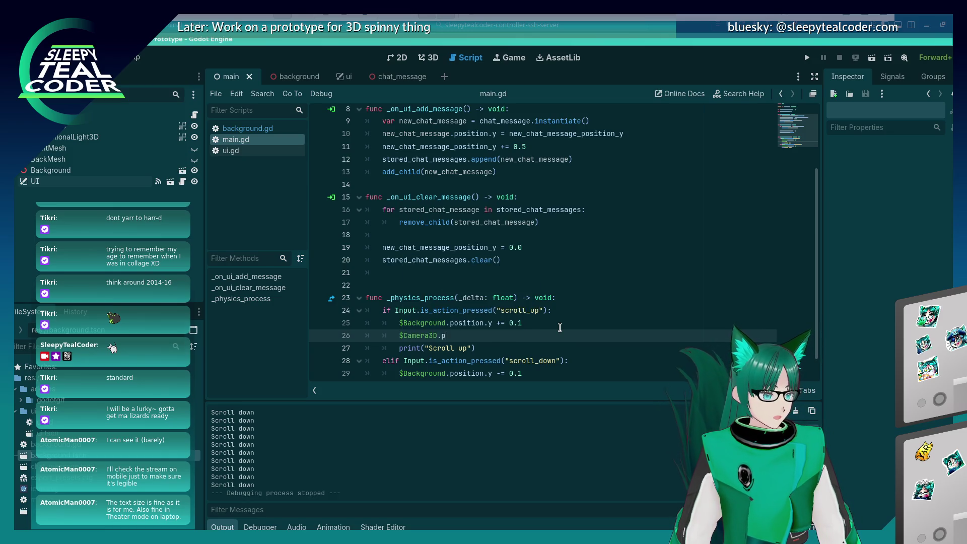
text(osition.y)
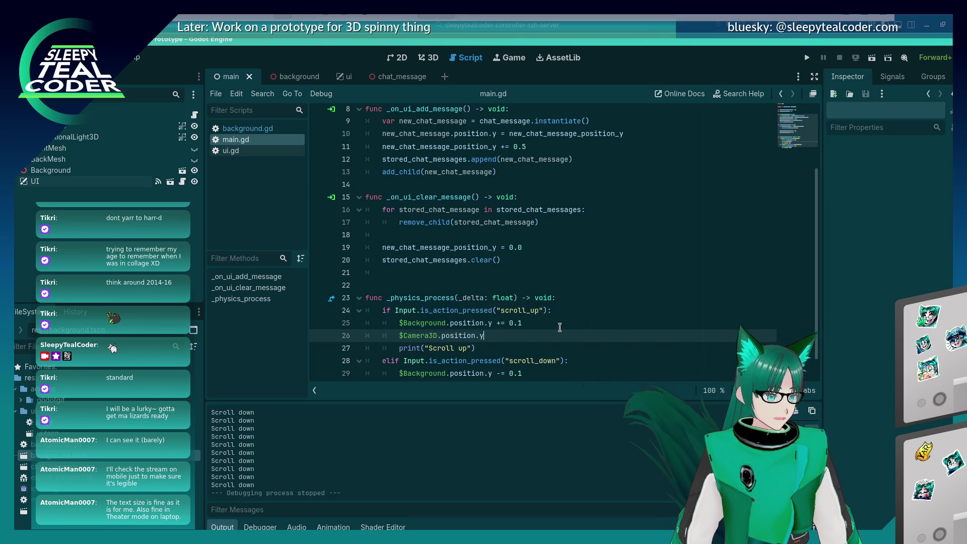
text( += 0.1)
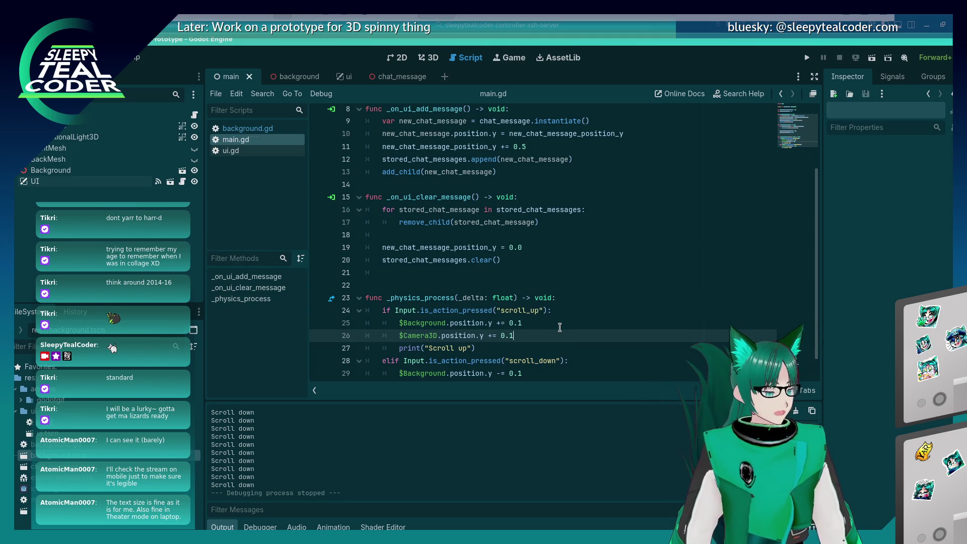
key(Down)
key(Home)
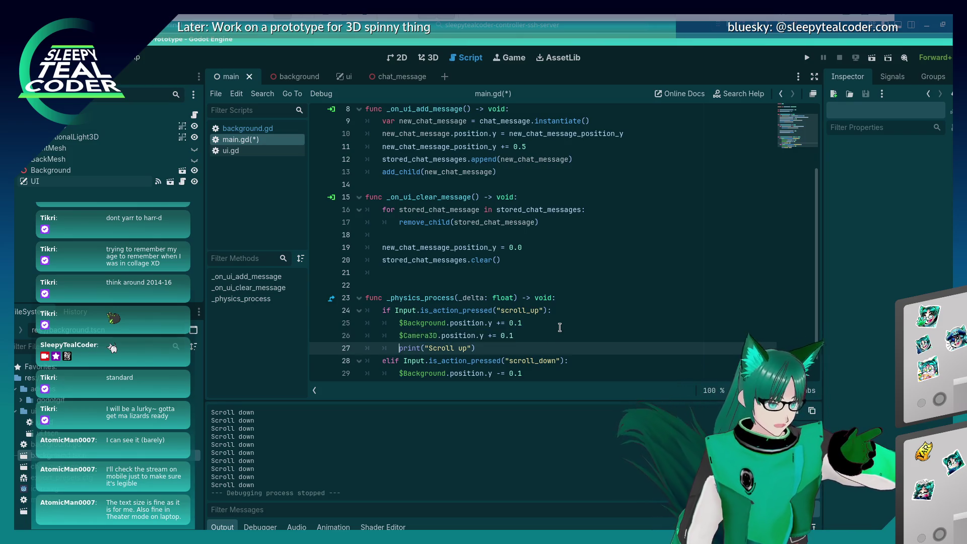
key(Down)
key(Down)
key(ctrl+d)
text($Camera3D)
key(ctrl+s)
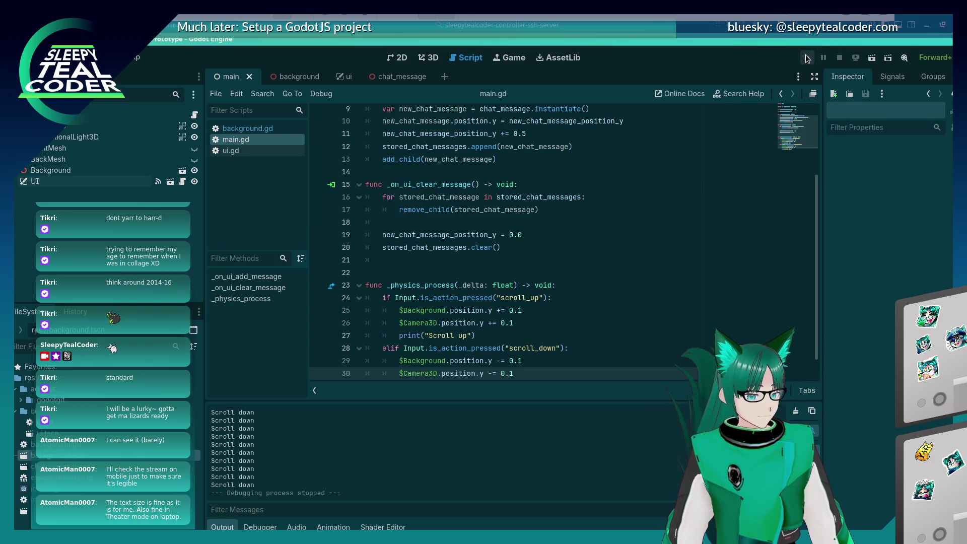
click(808, 58)
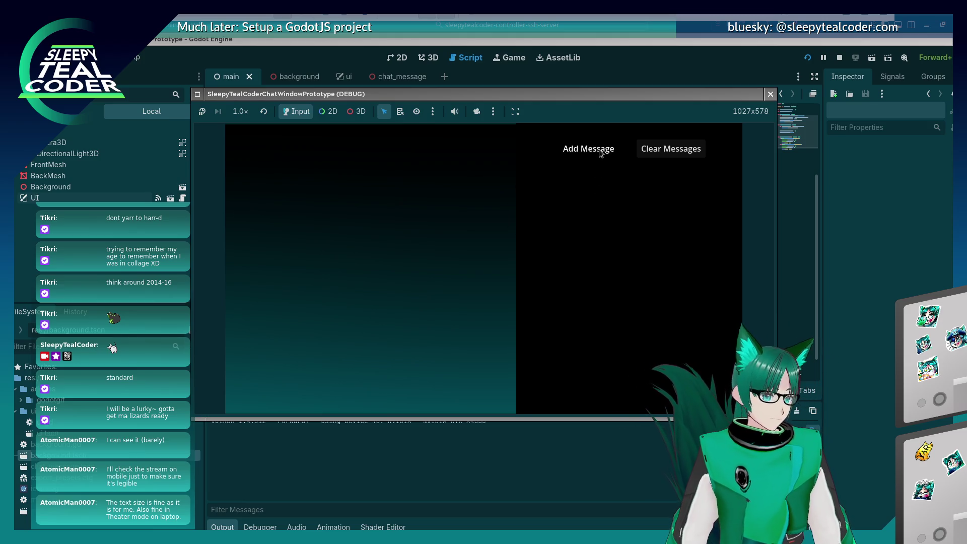
Add test messages, enable the 3D camera override, and orbit to view them in perspective.
click(594, 148)
click(594, 148)
click(594, 148)
click(595, 148)
click(475, 111)
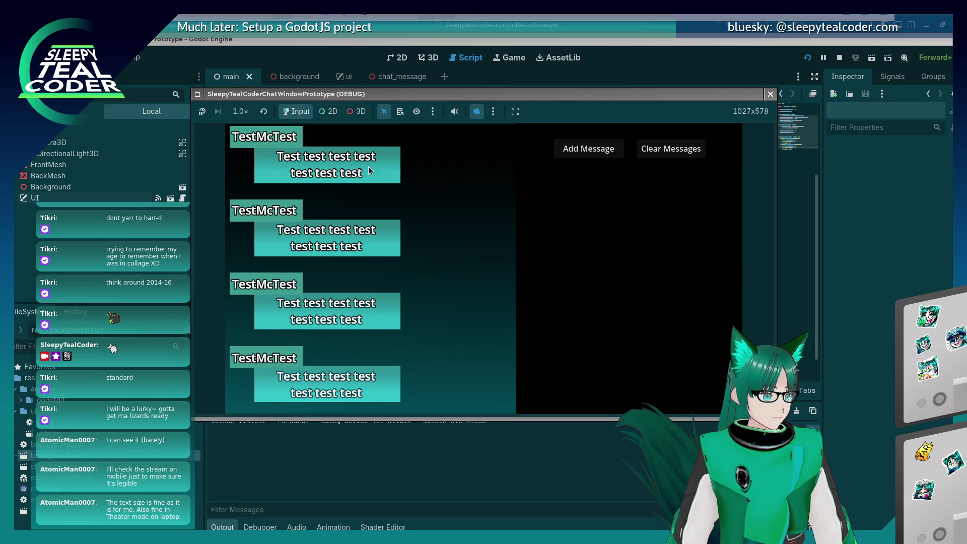
click(358, 111)
mouse_move(413, 288)
mouse_down()
mouse_move(419, 207)
mouse_move(461, 210)
mouse_move(455, 261)
mouse_move(458, 195)
mouse_move(461, 227)
mouse_up()
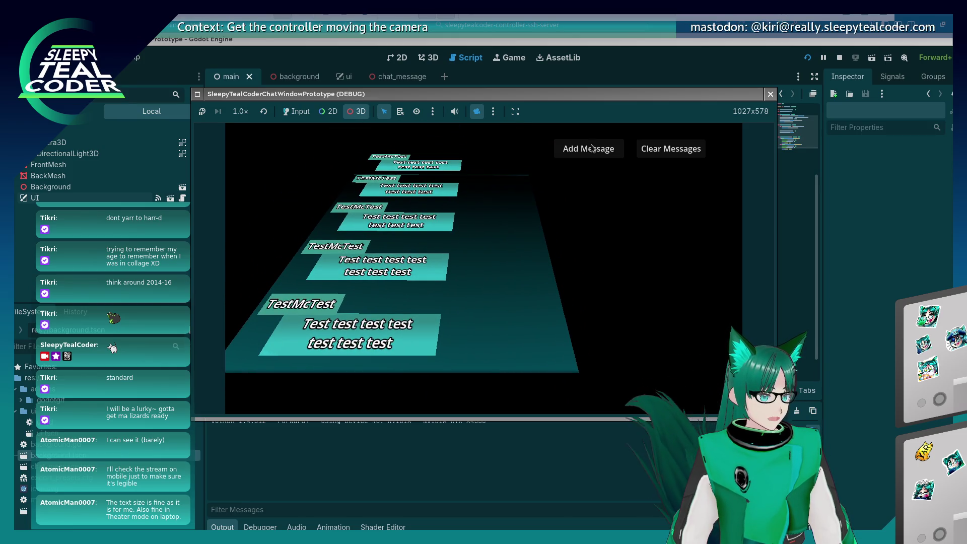
Add two more messages in the game, then override the camera again and orbit along the tilted stack.
click(302, 111)
click(559, 150)
click(563, 148)
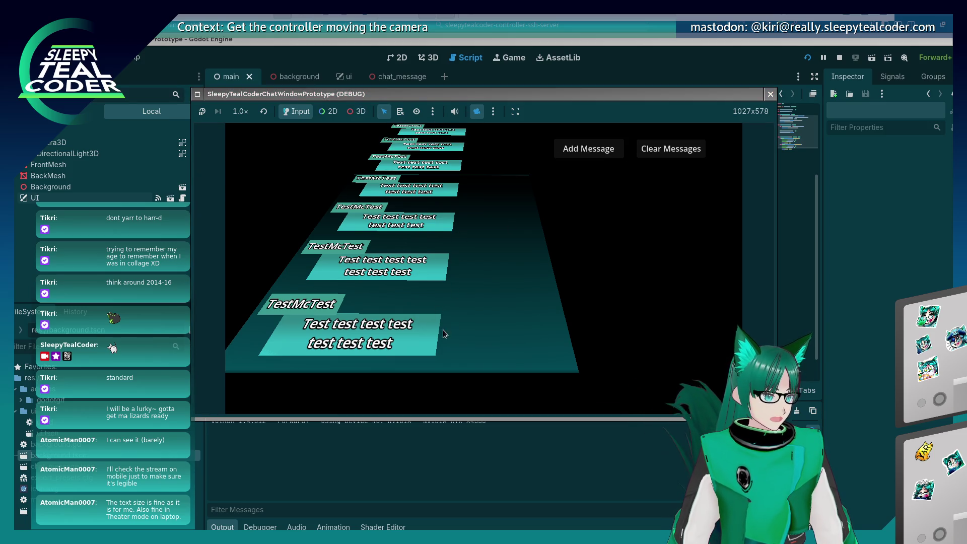
click(354, 111)
mouse_move(443, 242)
mouse_down()
mouse_move(497, 301)
mouse_move(470, 248)
mouse_up()
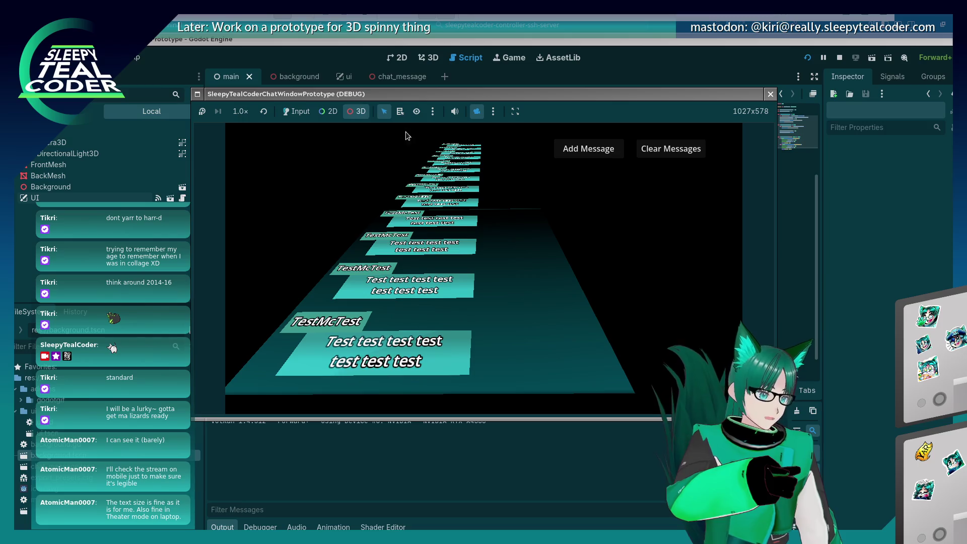
Pass input to the running game and scroll the chat messages up and down.
click(297, 111)
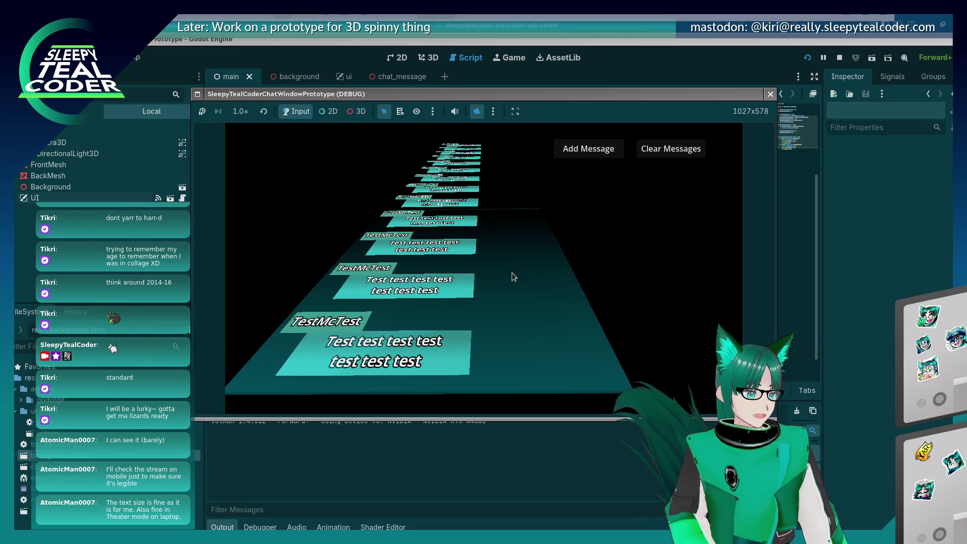
scroll(512, 273, up, 6)
scroll(512, 273, up, 4)
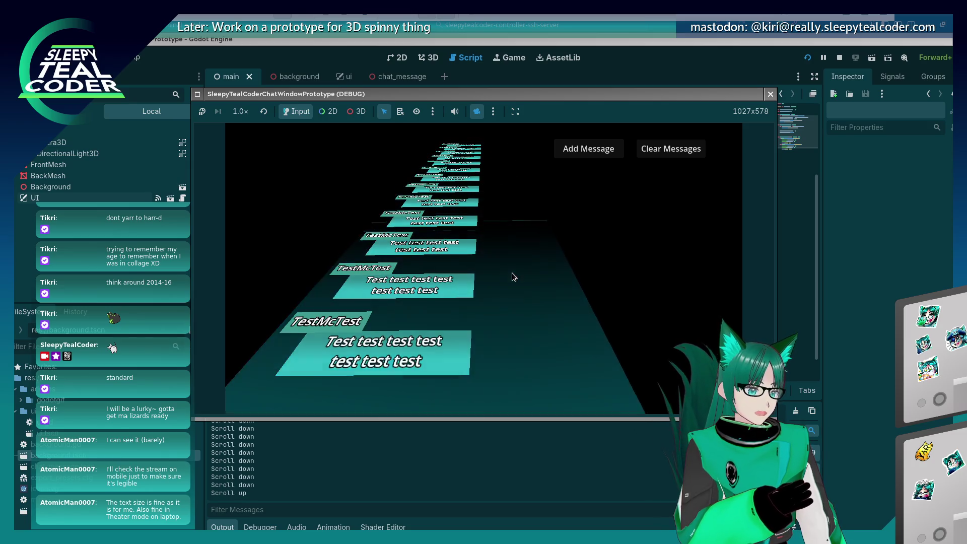
scroll(512, 273, down, 3)
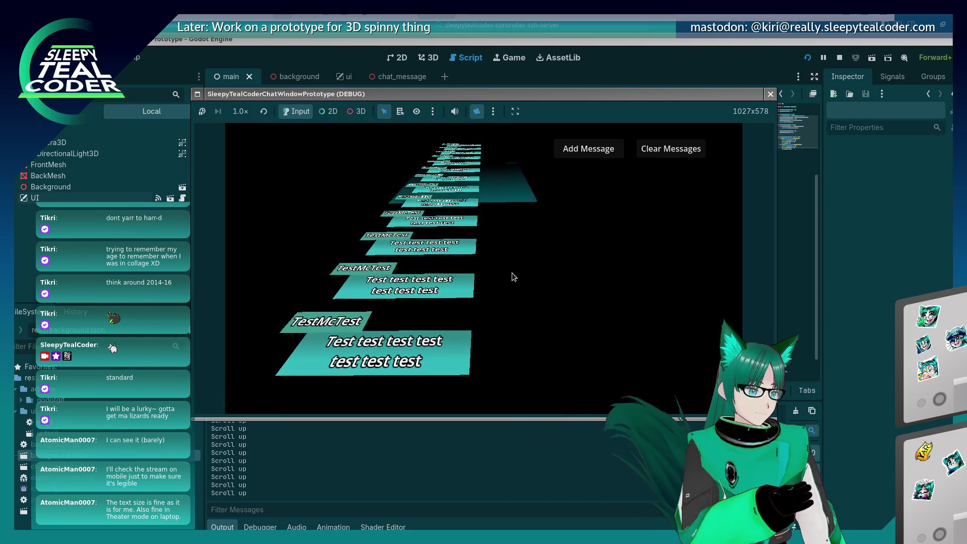
scroll(511, 276, down, 7)
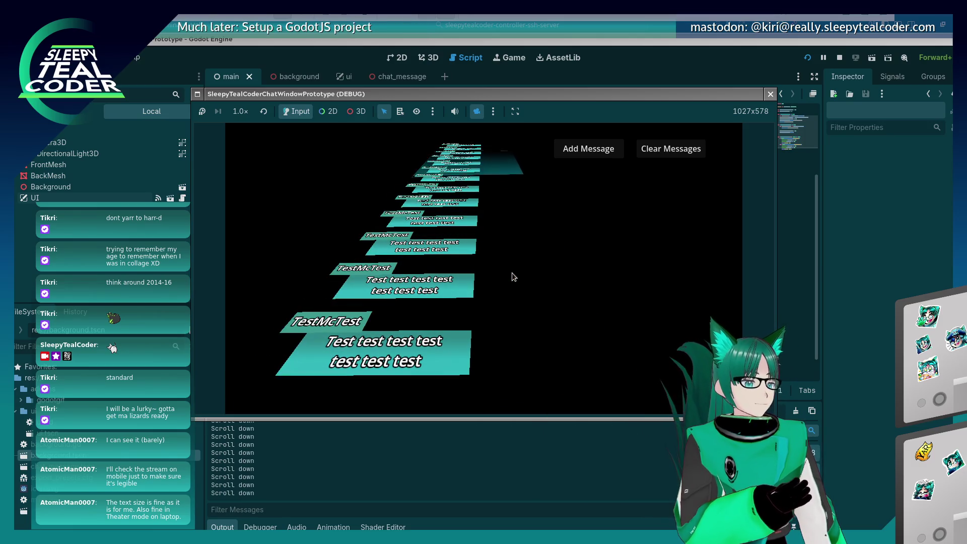
scroll(511, 273, down, 1)
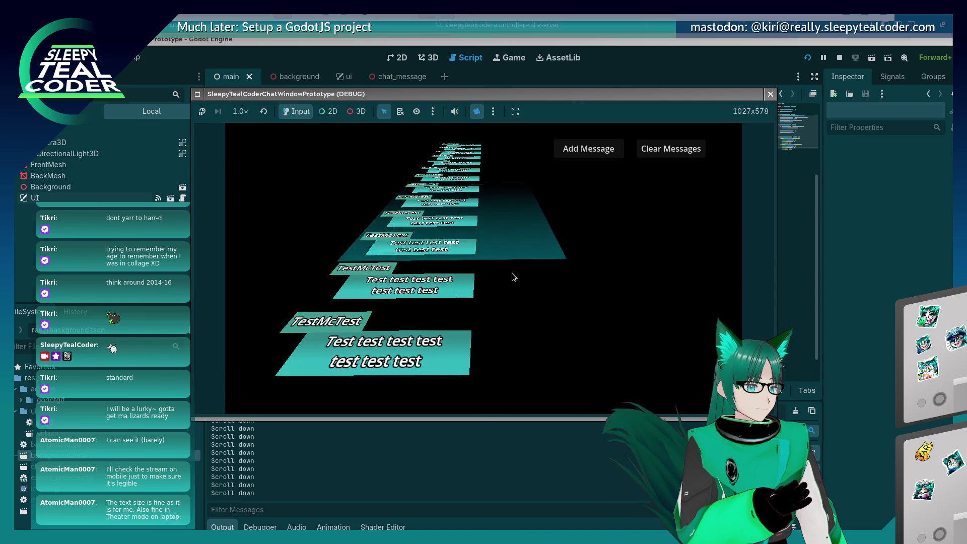
scroll(512, 273, down, 7)
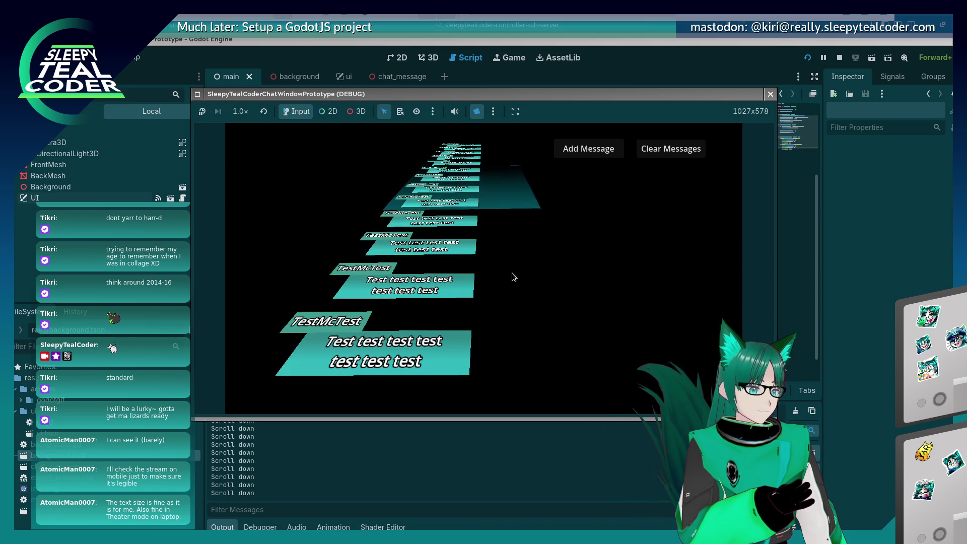
scroll(512, 273, down, 1)
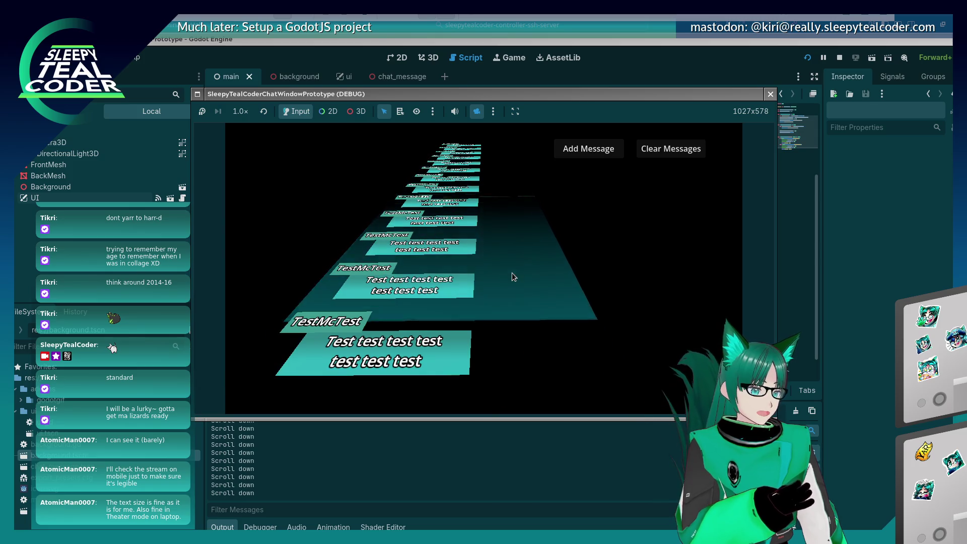
Scroll a little more, then turn off the camera override to restore the game's front-on view.
scroll(511, 273, up, 5)
scroll(512, 273, down, 2)
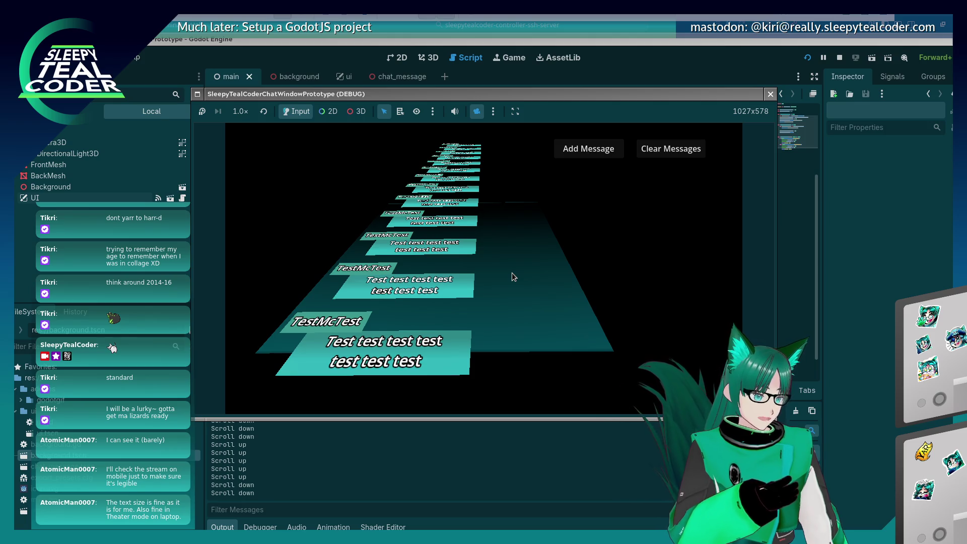
scroll(512, 273, down, 4)
scroll(512, 273, up, 3)
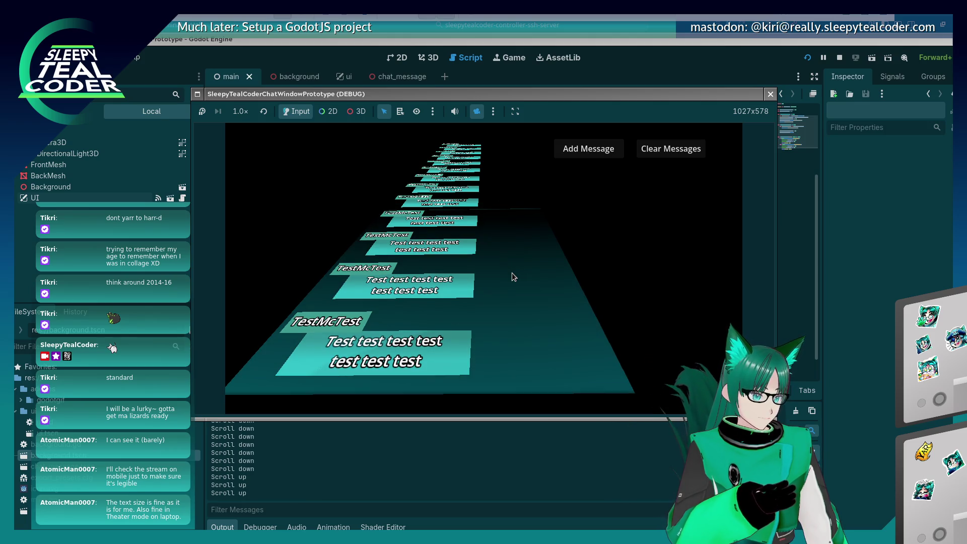
click(476, 111)
click(476, 112)
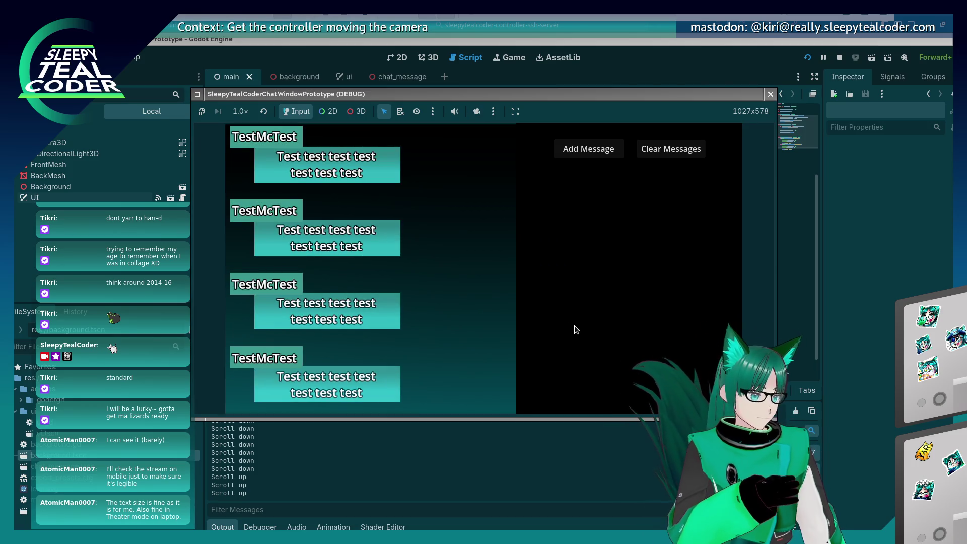
Scroll the running game up and down through the TestMcTest messages, then close the game window.
scroll(576, 329, up, 6)
scroll(575, 325, up, 5)
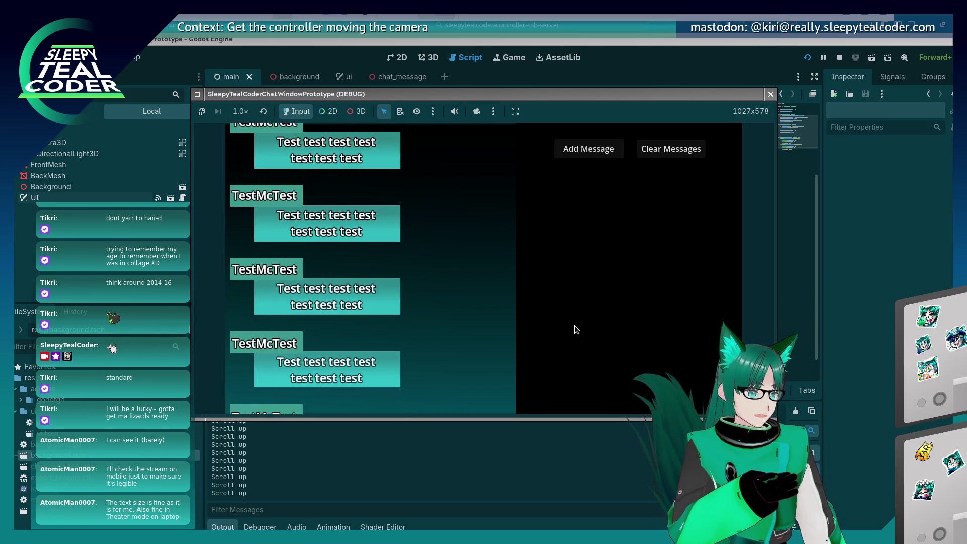
scroll(574, 326, down, 10)
scroll(574, 329, down, 5)
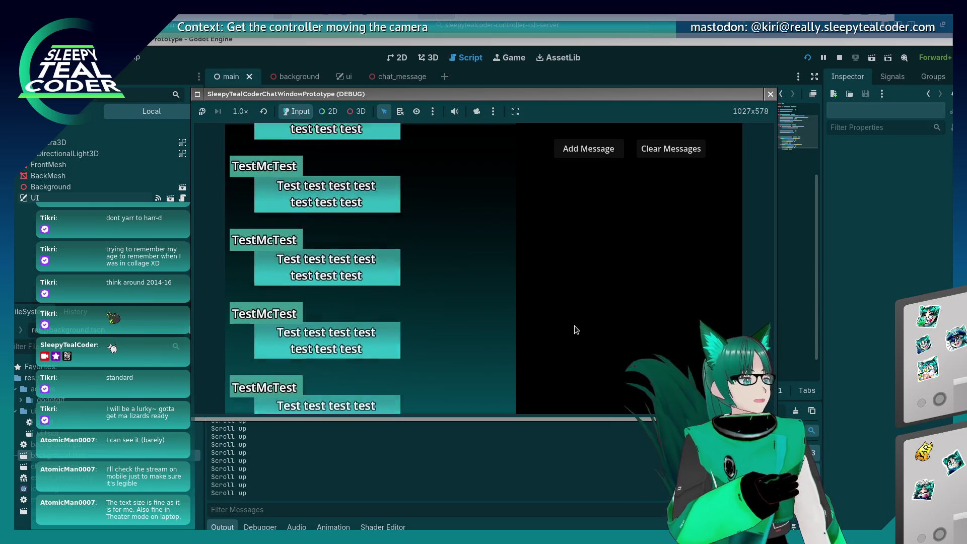
scroll(575, 327, up, 10)
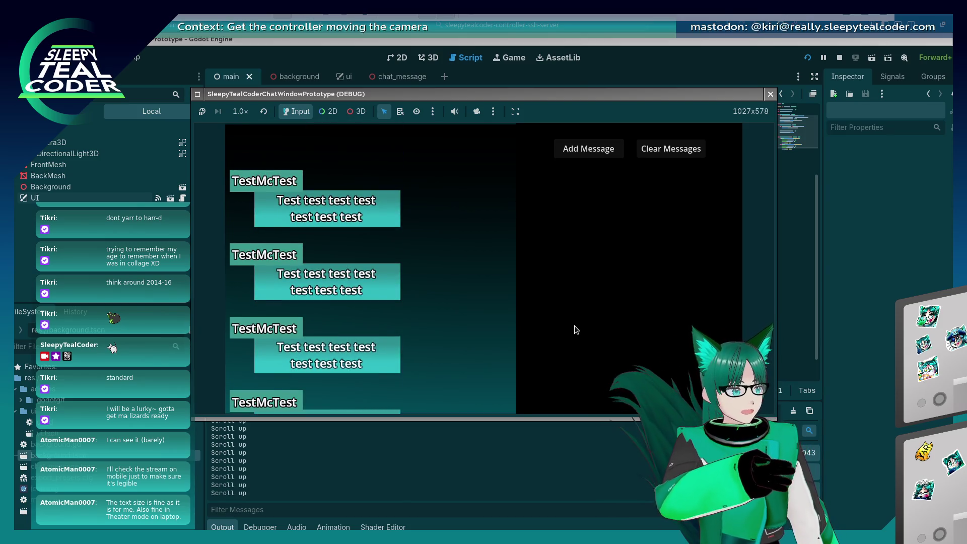
scroll(577, 330, up, 3)
scroll(576, 330, down, 3)
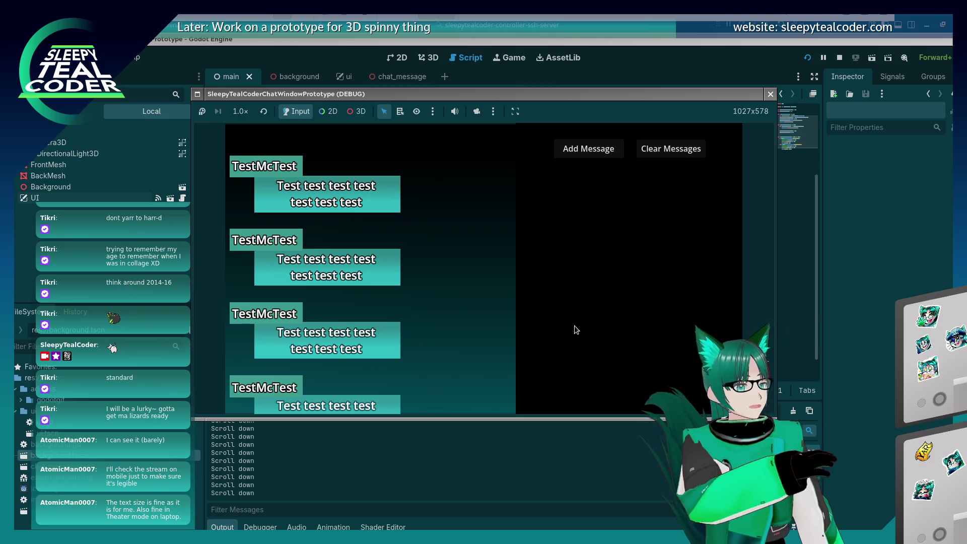
scroll(576, 330, up, 5)
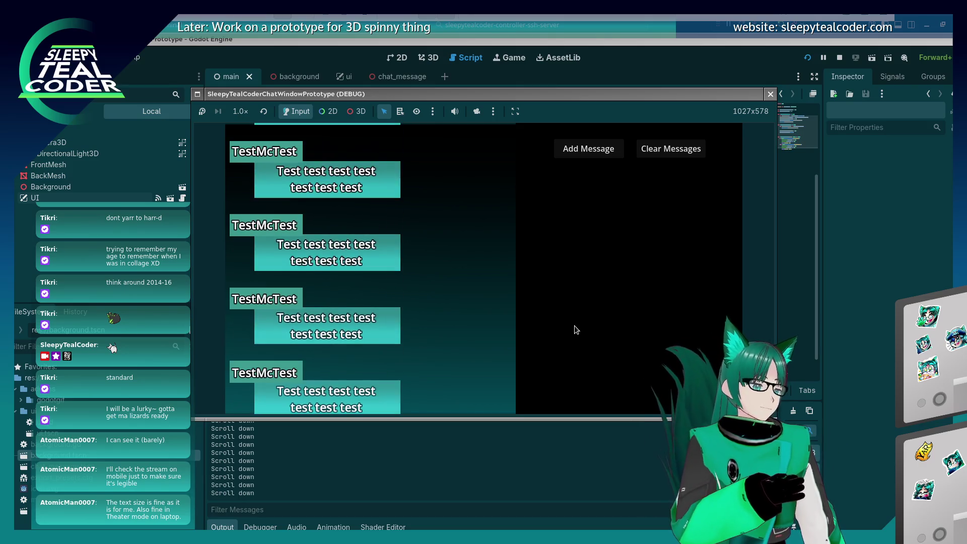
scroll(576, 329, up, 3)
scroll(576, 330, down, 5)
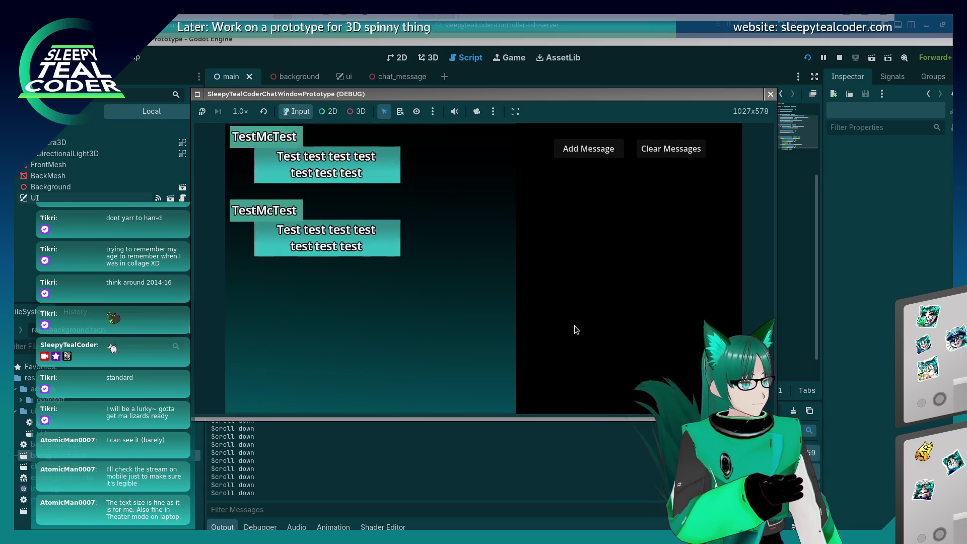
scroll(576, 330, up, 10)
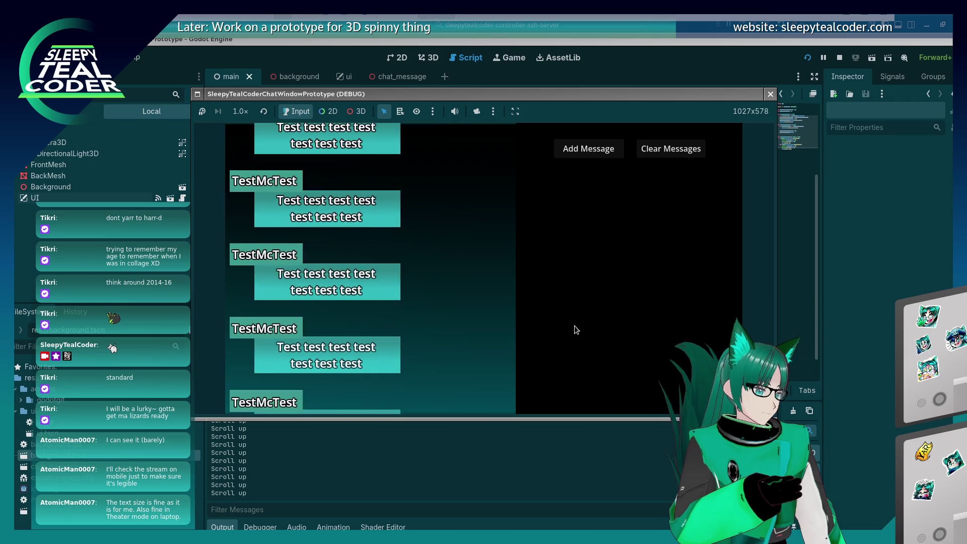
scroll(576, 330, down, 5)
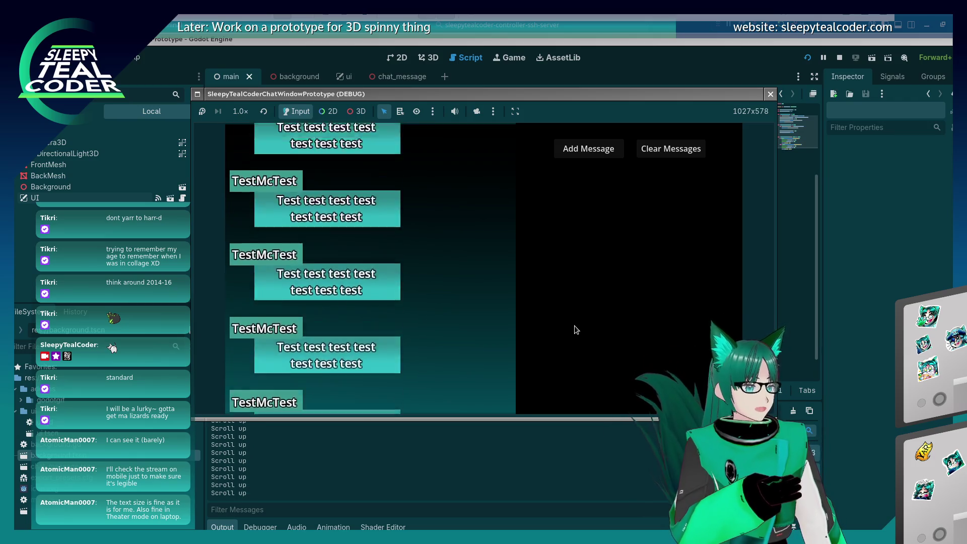
scroll(574, 330, up, 5)
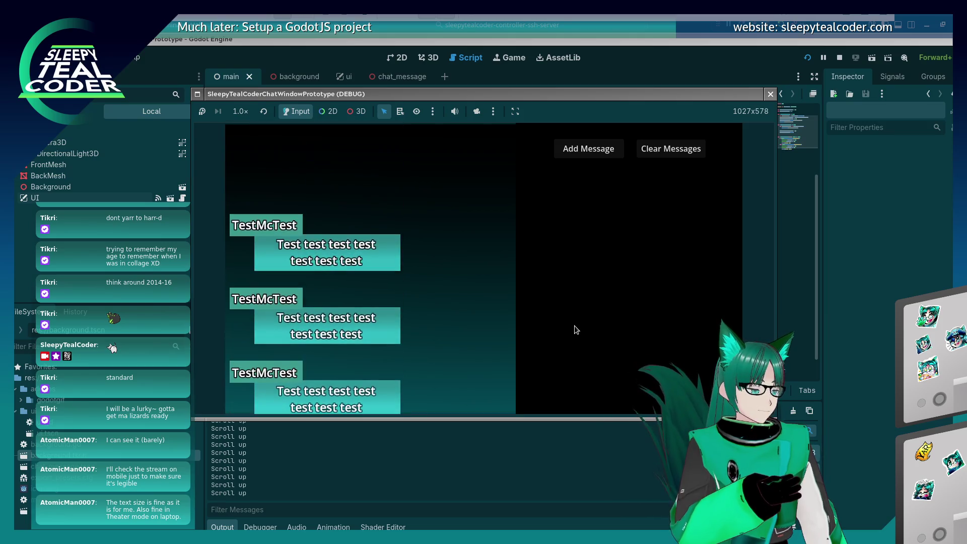
scroll(574, 325, down, 5)
scroll(574, 325, up, 5)
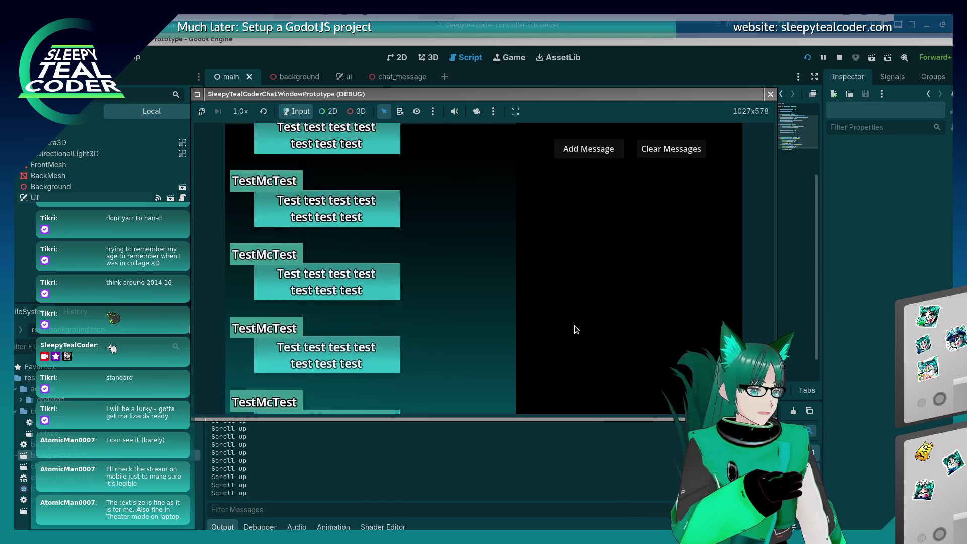
scroll(574, 326, down, 5)
scroll(575, 326, up, 5)
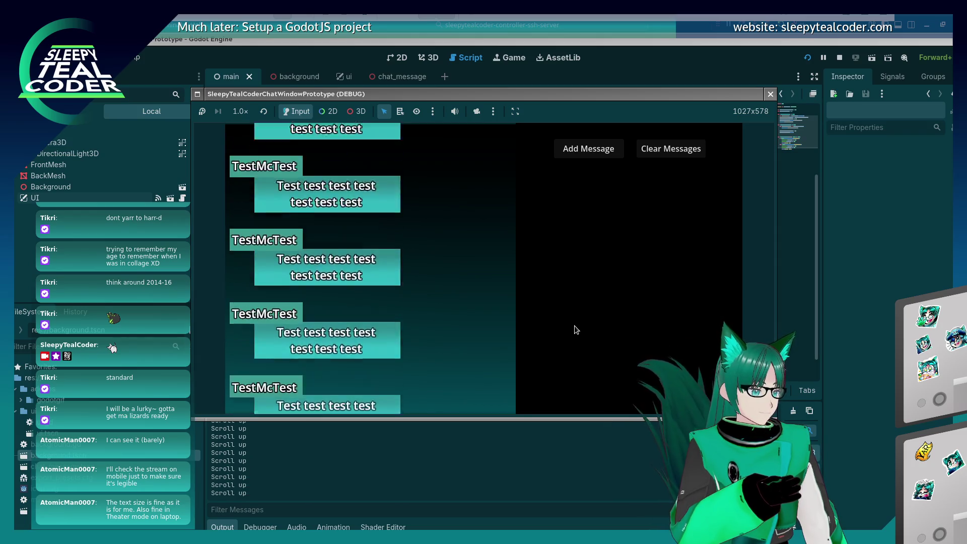
scroll(576, 330, down, 7)
scroll(576, 330, up, 10)
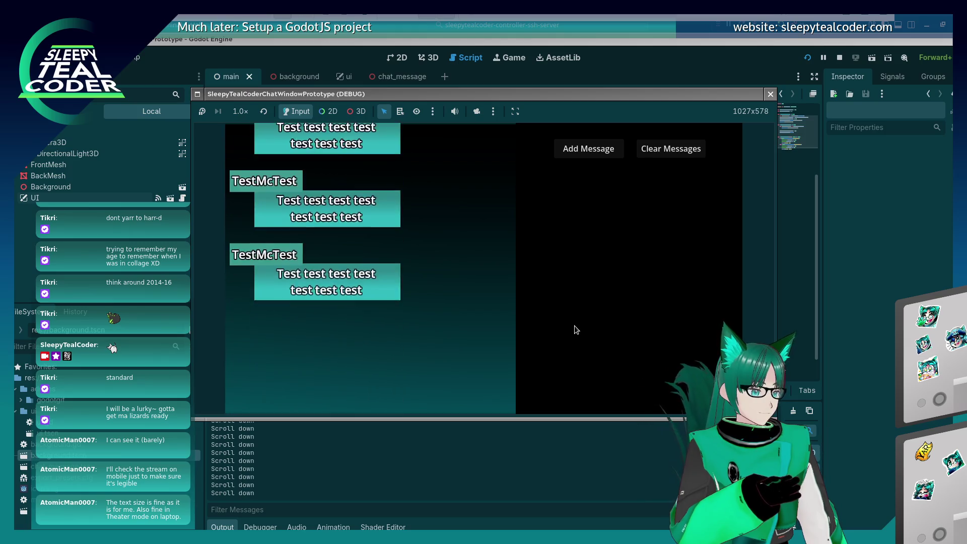
scroll(576, 330, down, 10)
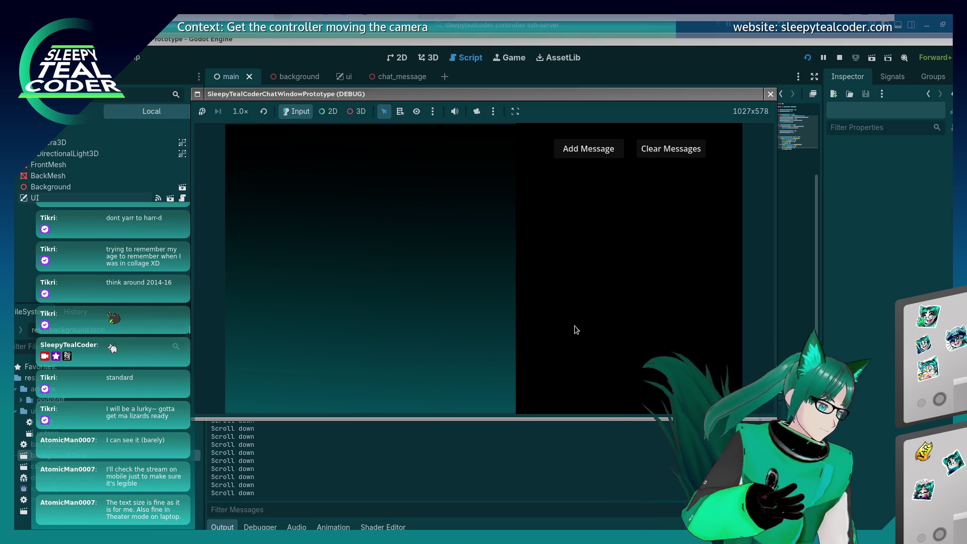
scroll(575, 330, up, 10)
scroll(576, 330, down, 10)
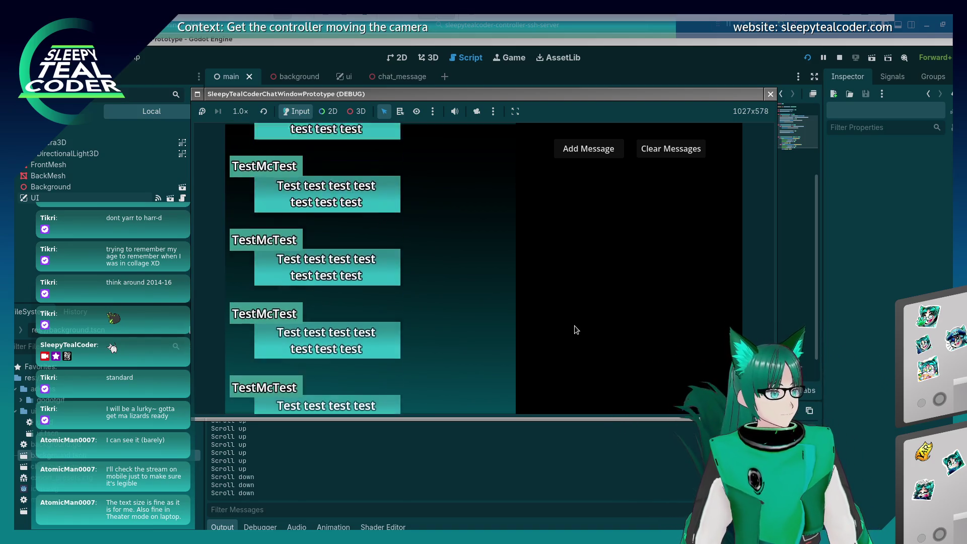
scroll(576, 330, down, 5)
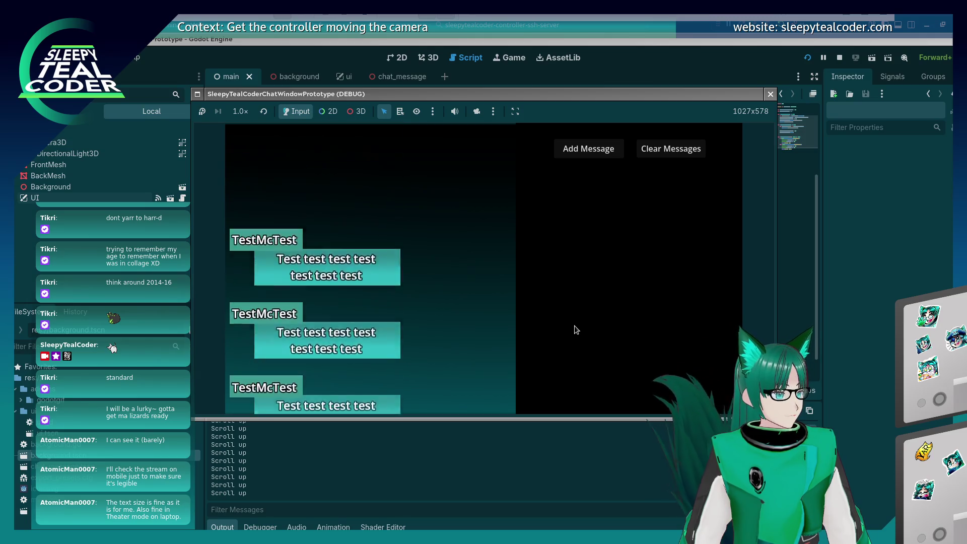
scroll(576, 330, up, 4)
scroll(576, 330, up, 4)
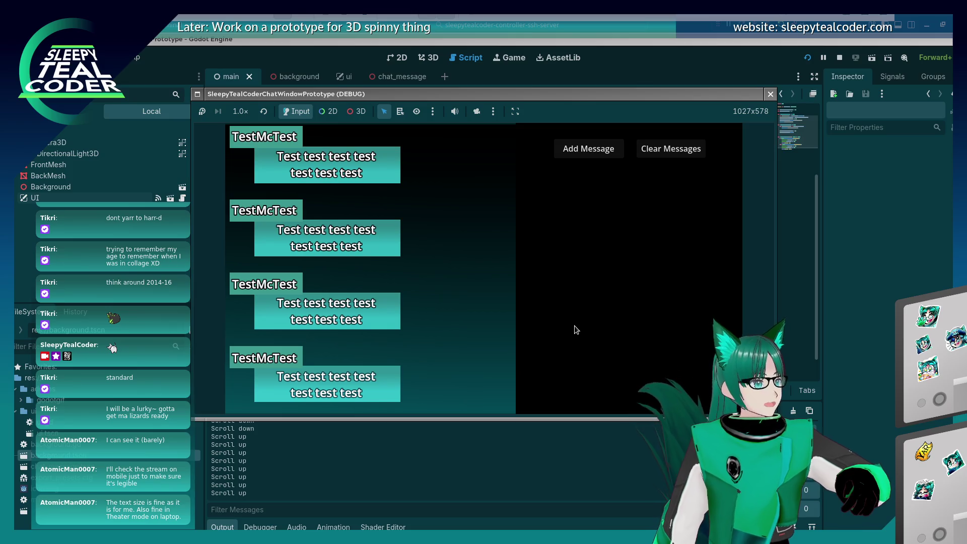
scroll(575, 327, down, 10)
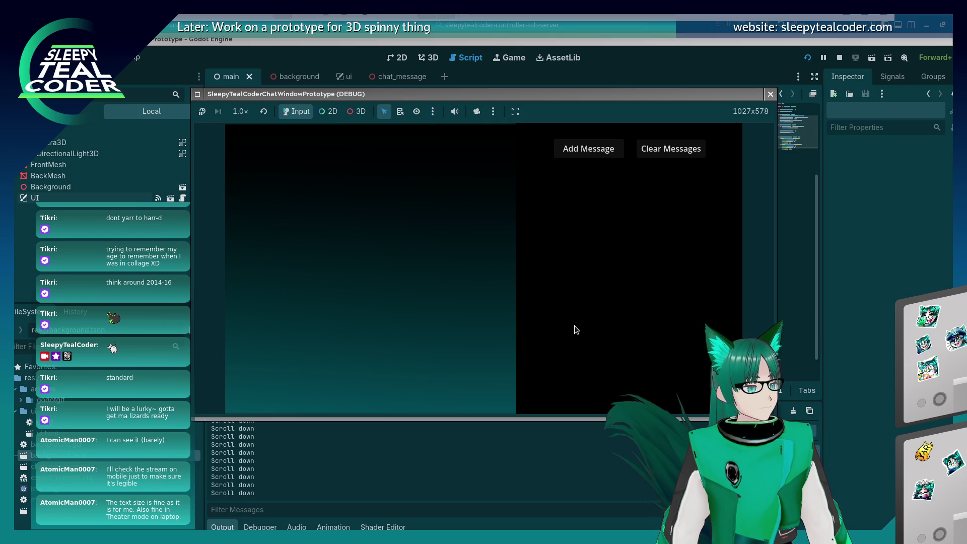
scroll(576, 330, up, 10)
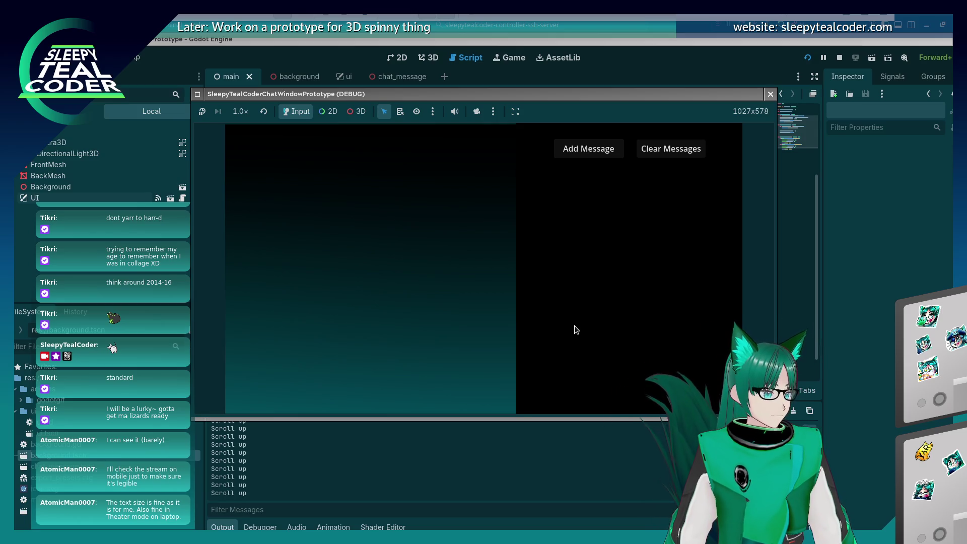
scroll(576, 330, down, 10)
scroll(574, 326, up, 10)
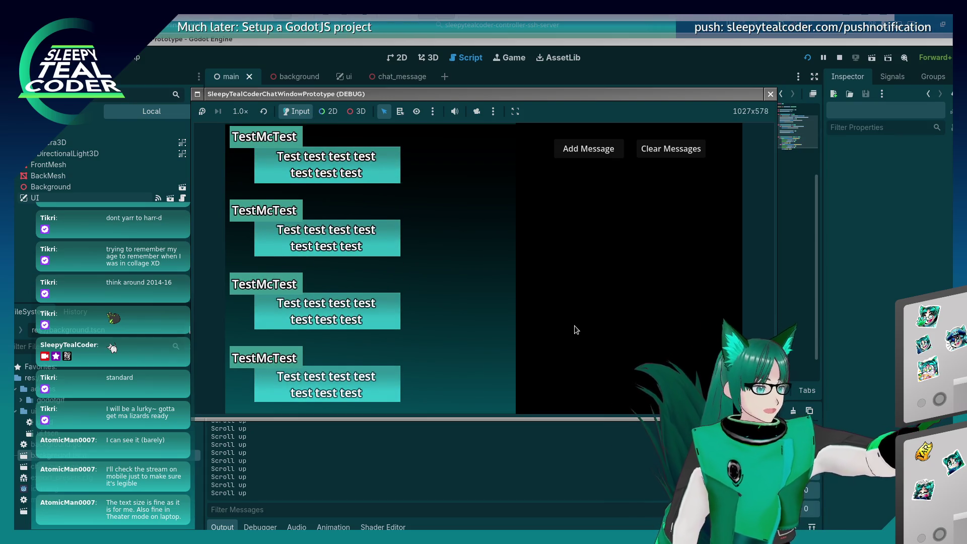
scroll(574, 326, down, 10)
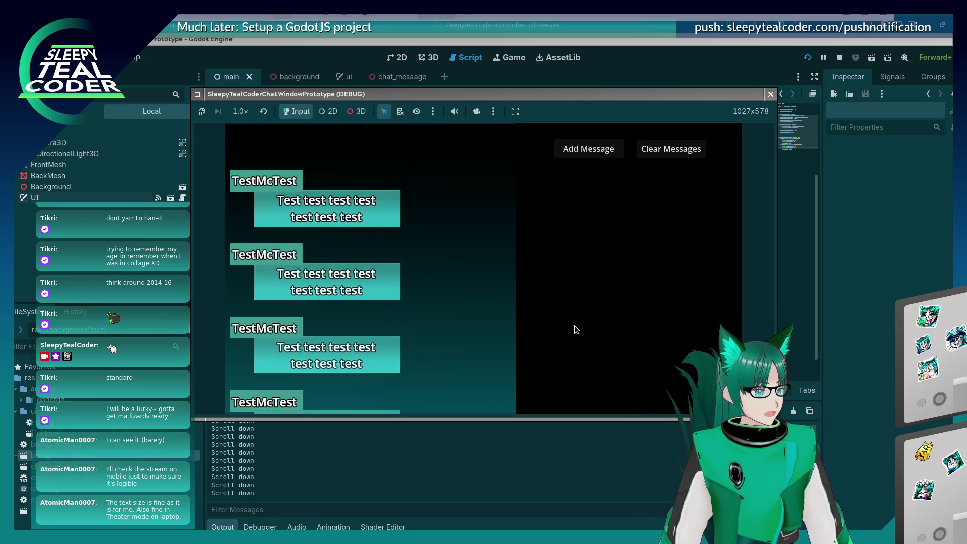
scroll(574, 329, up, 4)
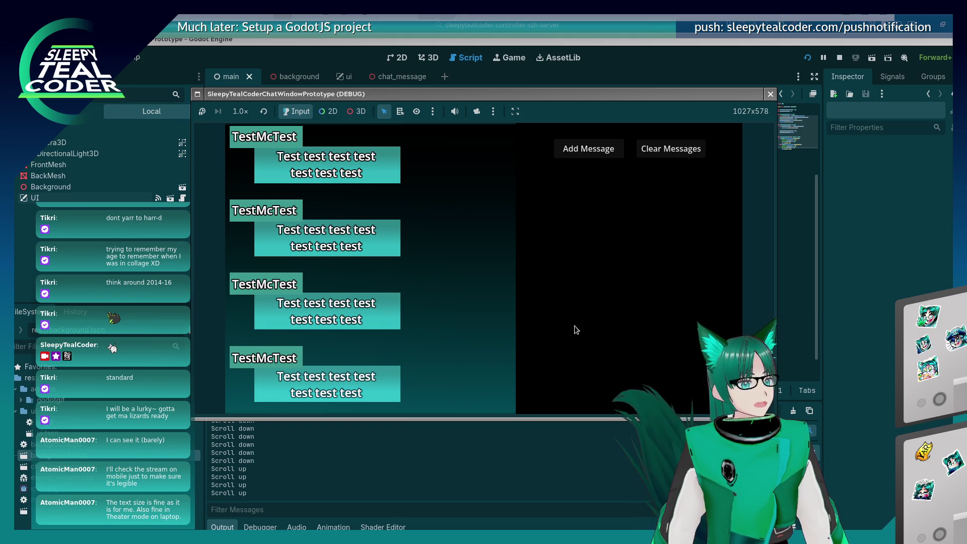
scroll(574, 326, up, 6)
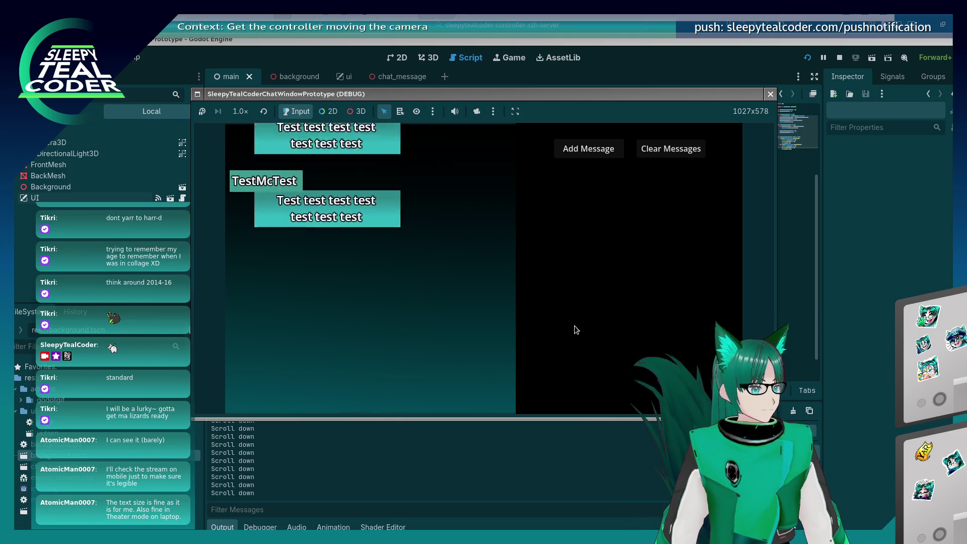
scroll(574, 325, down, 10)
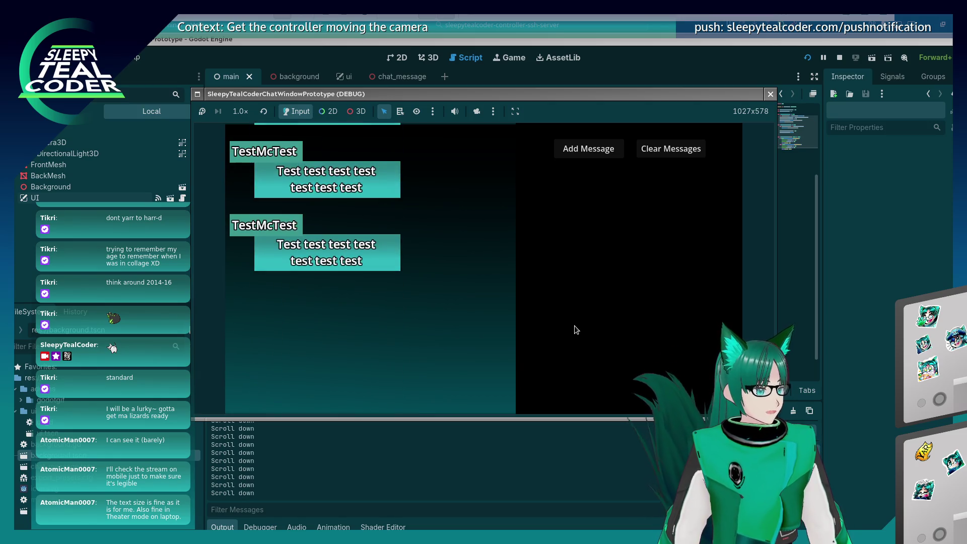
scroll(575, 325, up, 10)
scroll(575, 325, down, 10)
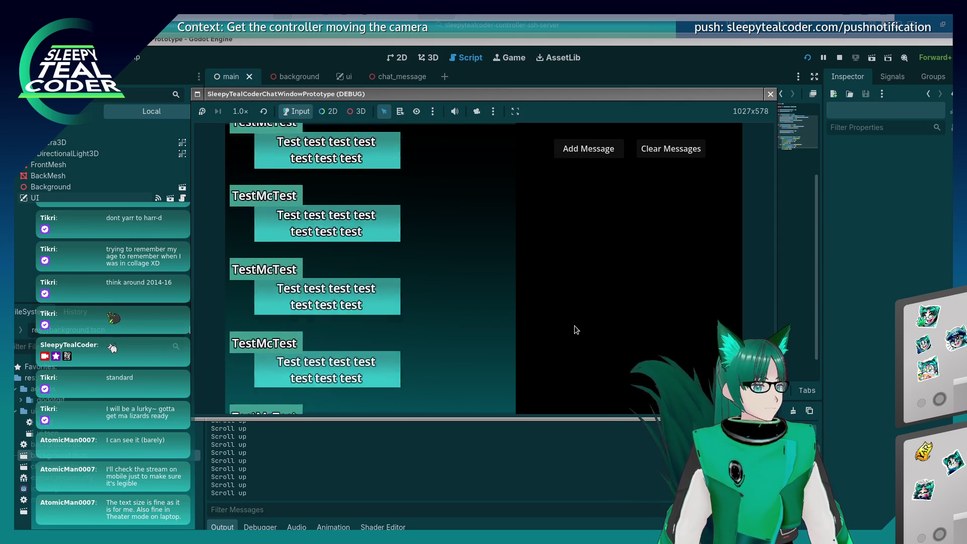
scroll(574, 325, up, 10)
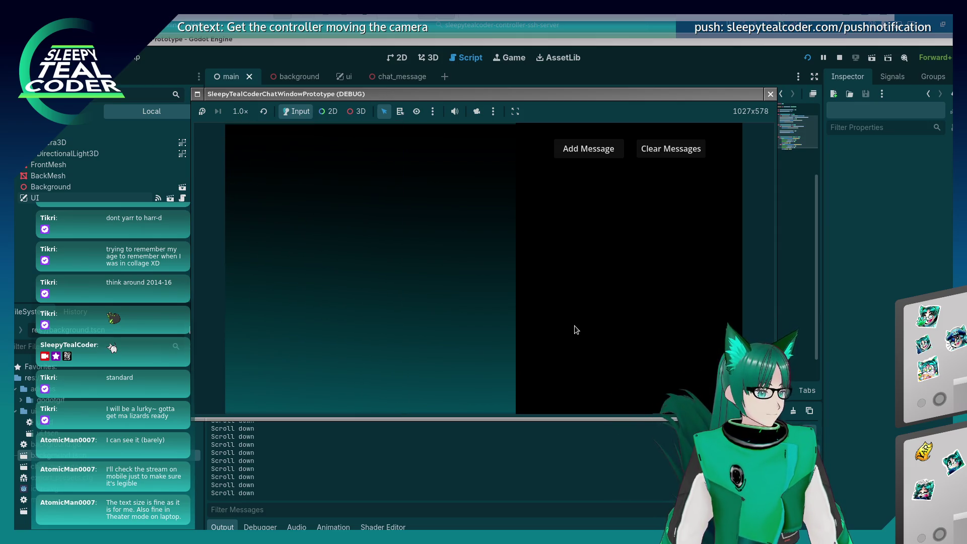
scroll(574, 326, down, 10)
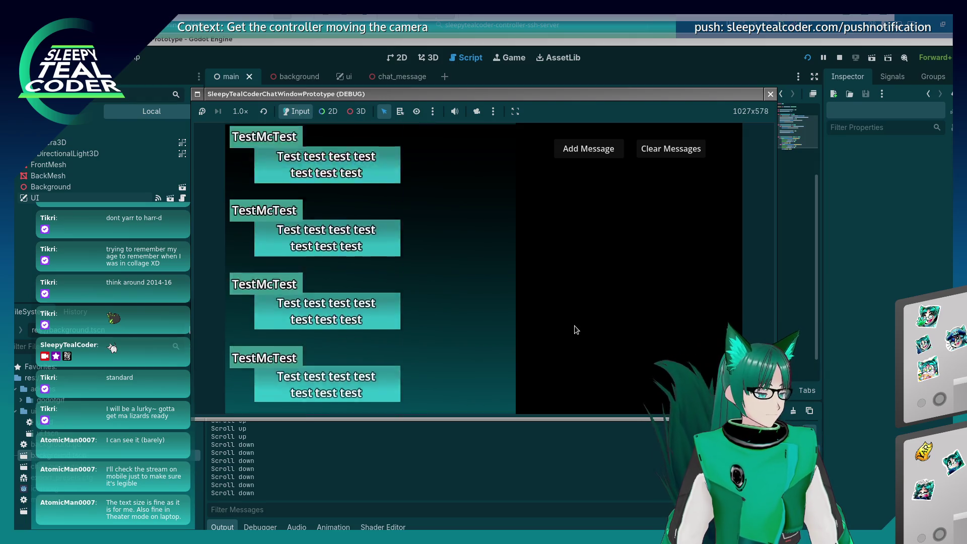
scroll(574, 325, up, 10)
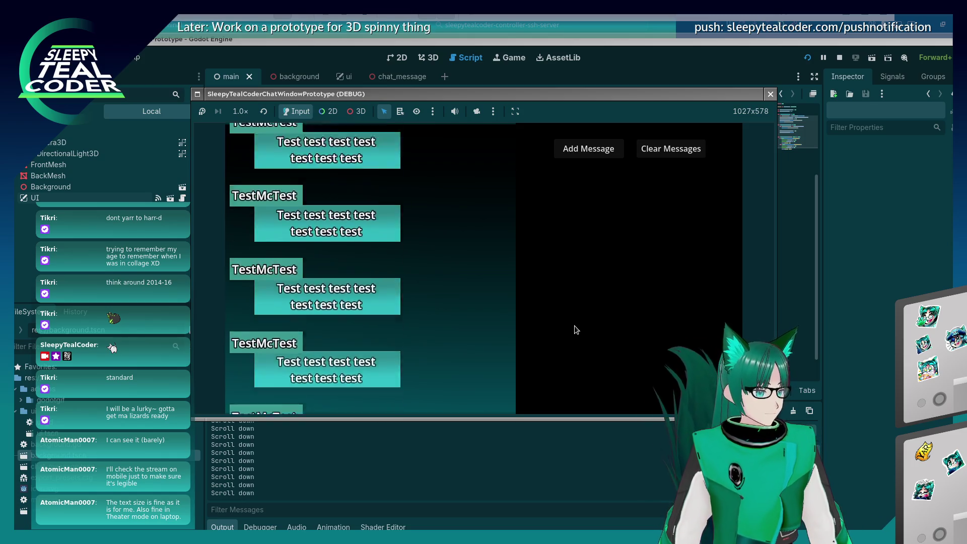
scroll(574, 326, down, 5)
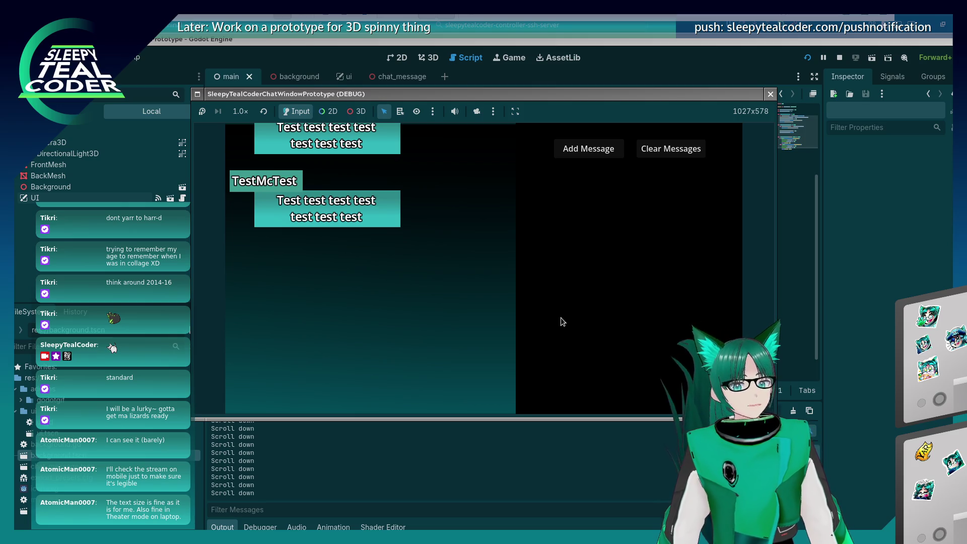
click(770, 94)
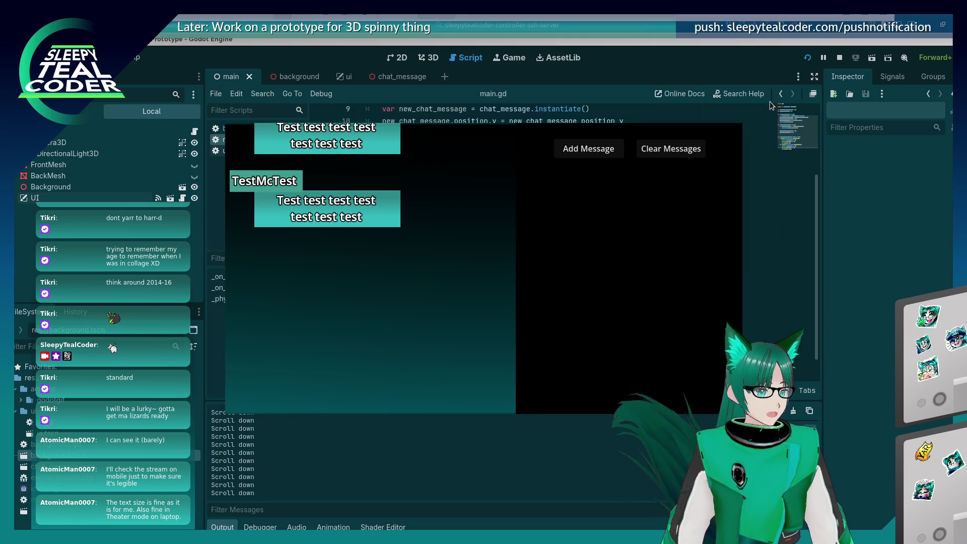
Close the running game window and put the caret at the end of line 30.
click(501, 273)
scroll(501, 272, down, 1)
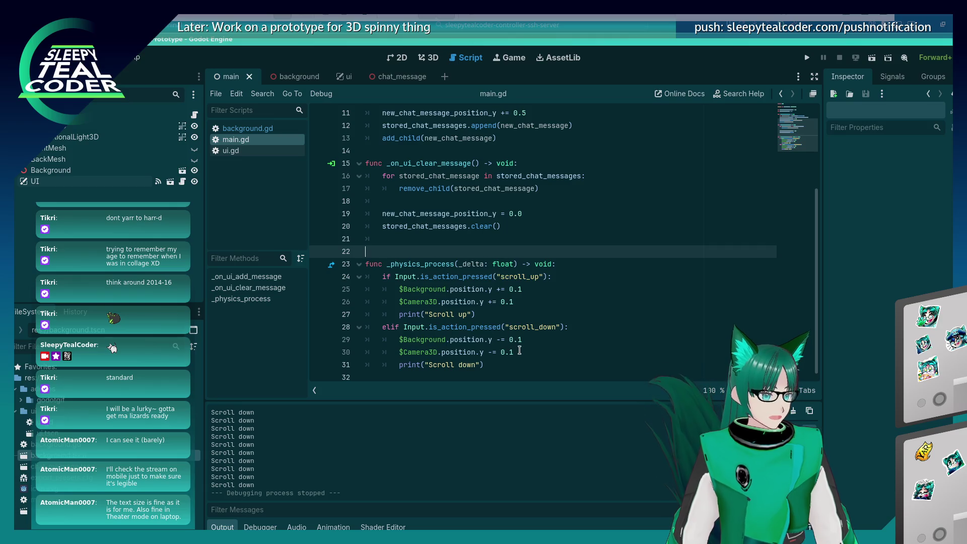
click(519, 349)
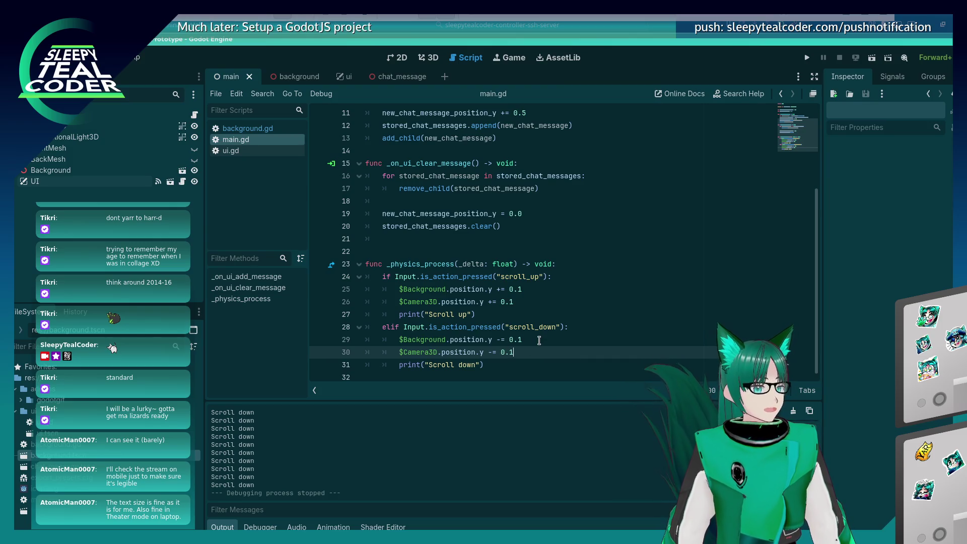
Select Camera3D in the 3D view and orbit around it to inspect its frustum.
click(430, 58)
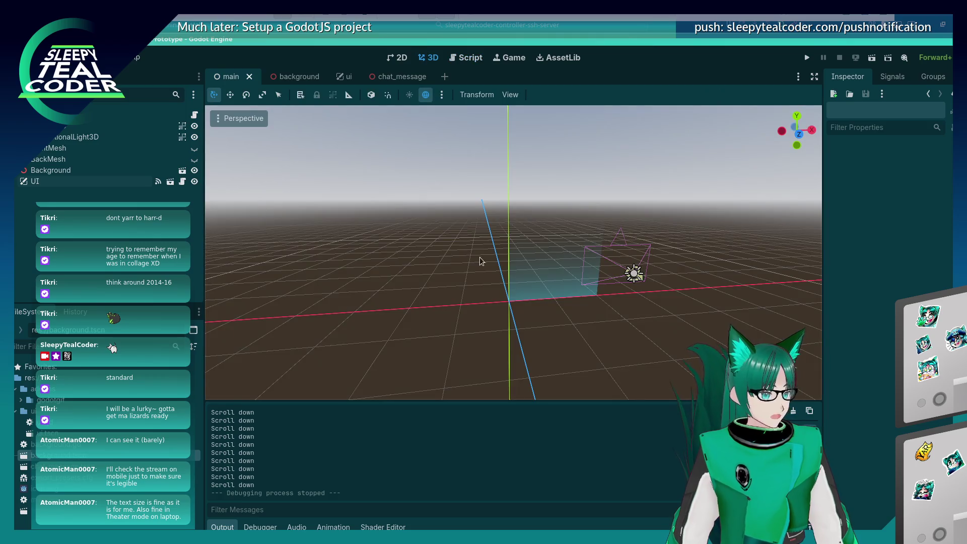
click(636, 276)
drag(561, 351, 460, 334)
drag(564, 341, 630, 345)
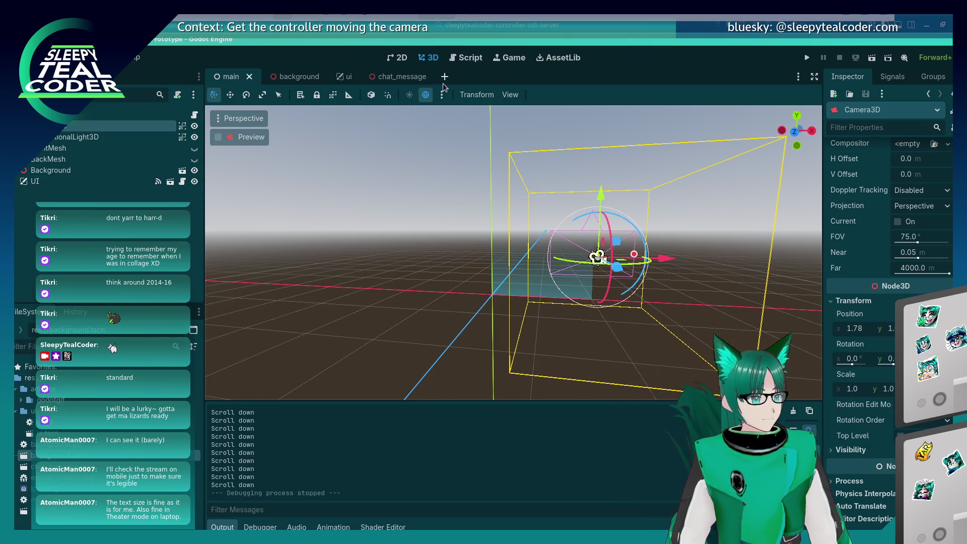
Go back to main.gd, scroll to the top, and place the caret on blank line 7.
click(465, 57)
scroll(417, 186, up, 10)
click(418, 187)
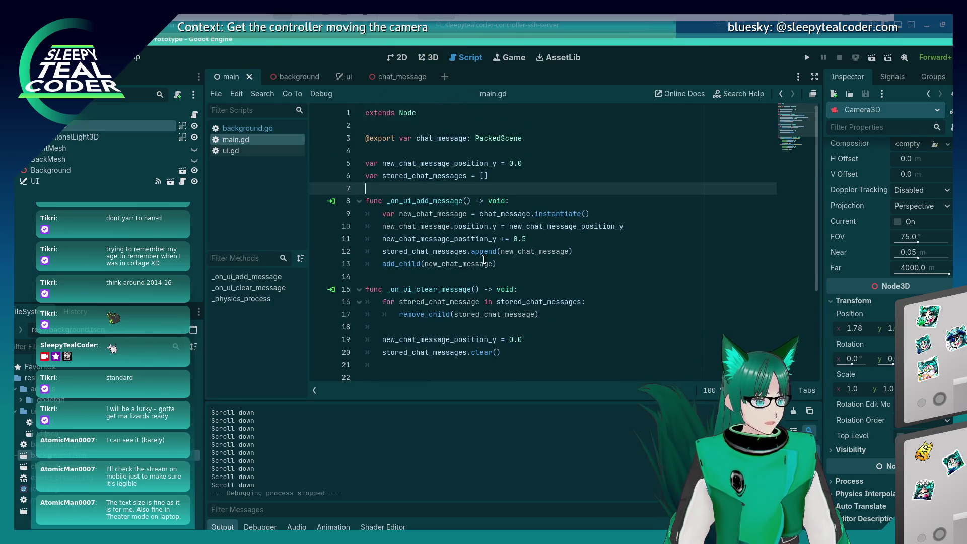
Declare var camera_min_position_y = 0.0 above a new _ready() function.
key(Return)
key(Return)
key(Up)
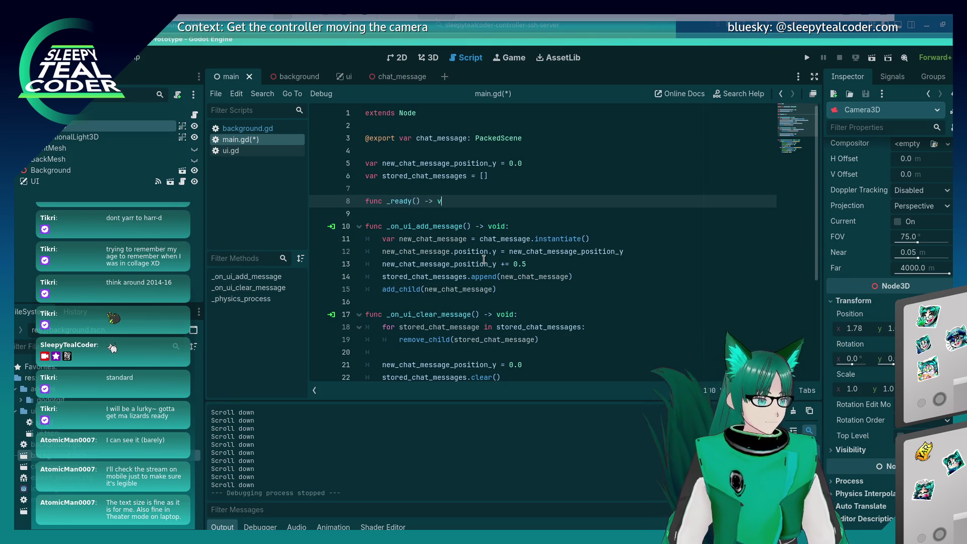
key(Return)
key(Return)
key(Up)
key(Up)
key(Return)
key(Return)
key(Up)
text(v)
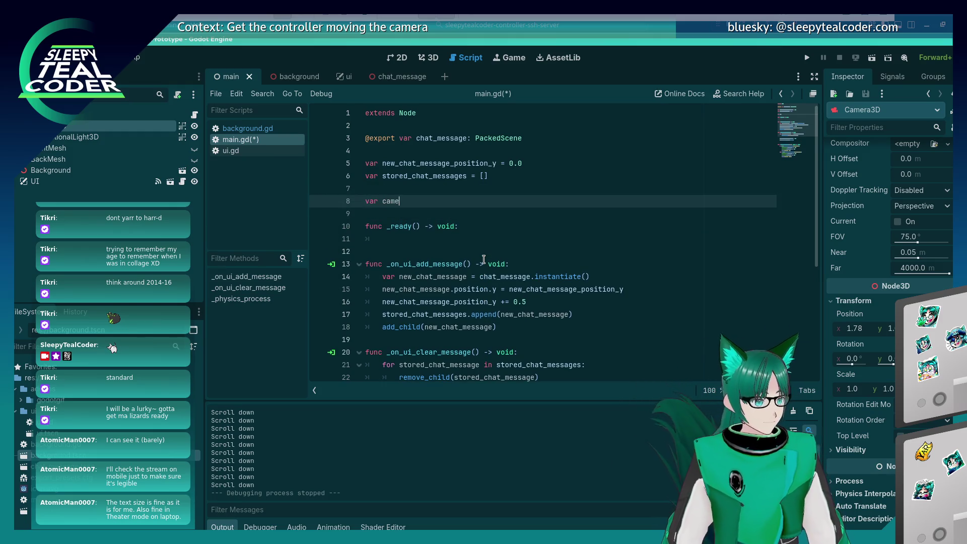
text(min_posit)
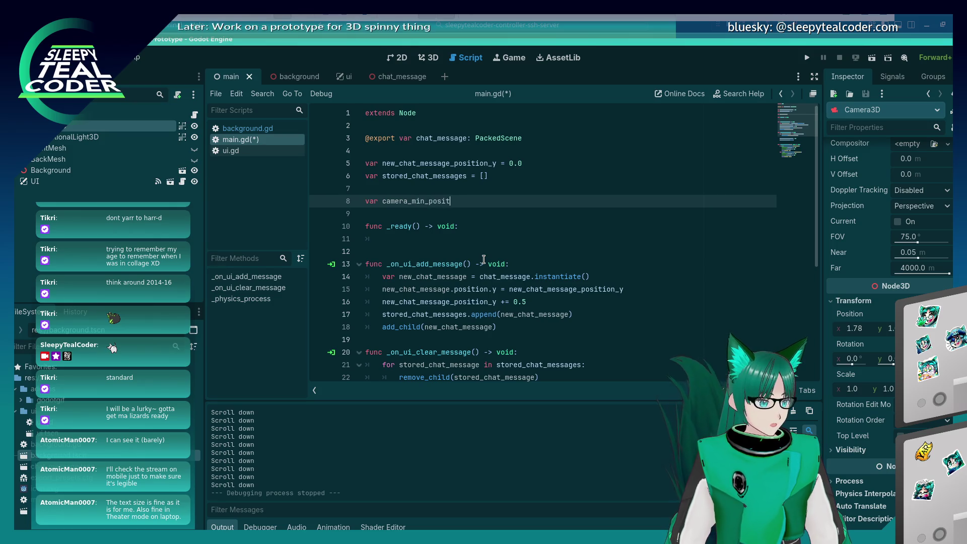
text(ion0)
In _ready(), assign $Camera3D.position.y to camera_min_position_y, save main.gd, and run the project.
key(Down)
key(Down)
key(Down)
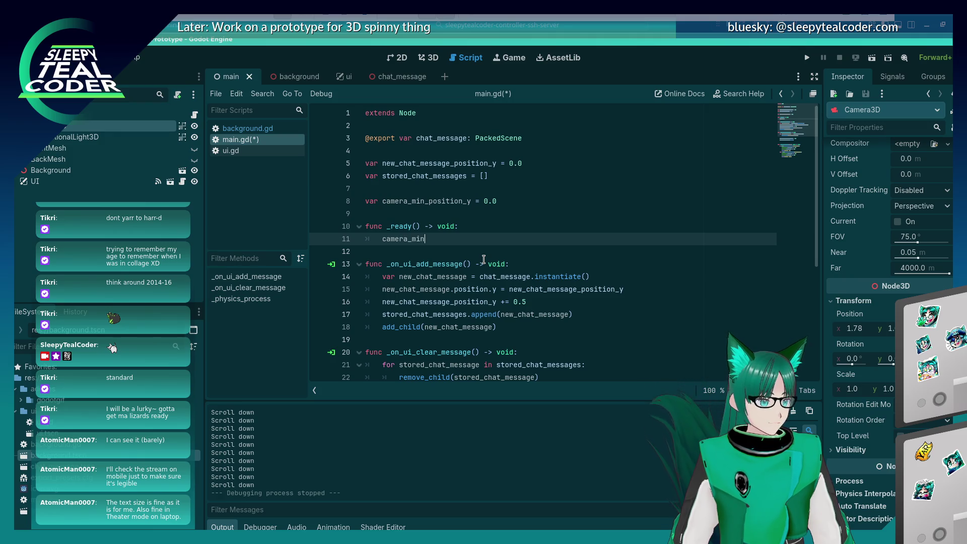
text(_po)
key(Return)
text($)
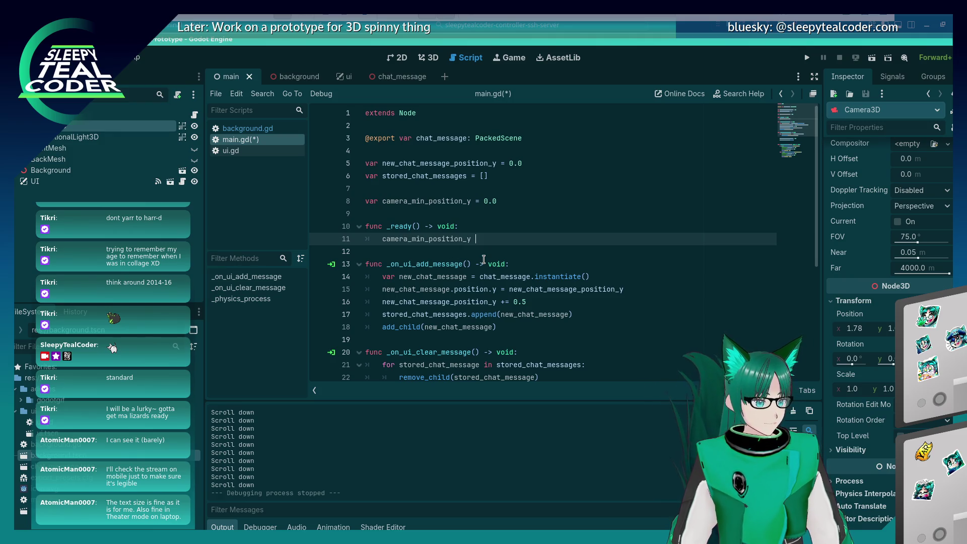
text(Camera3D.)
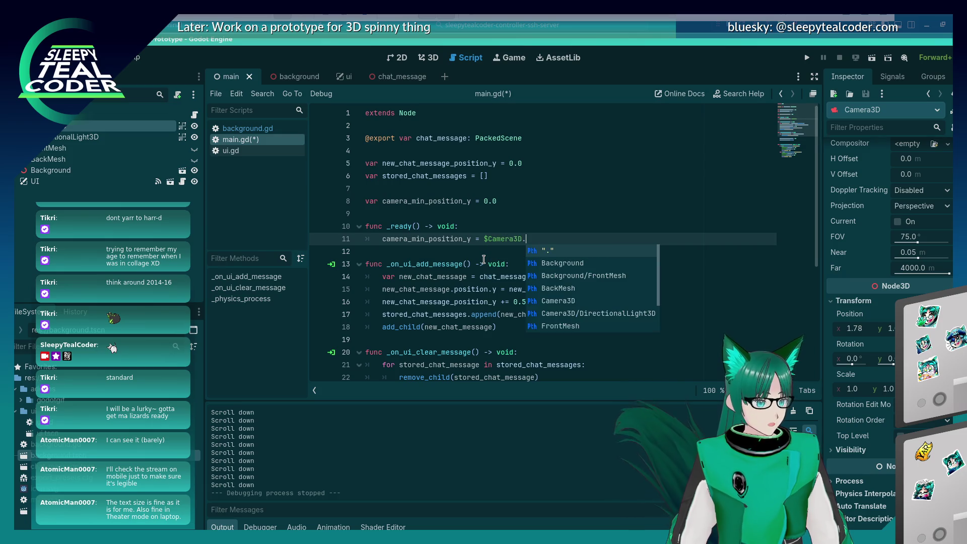
text(position.y)
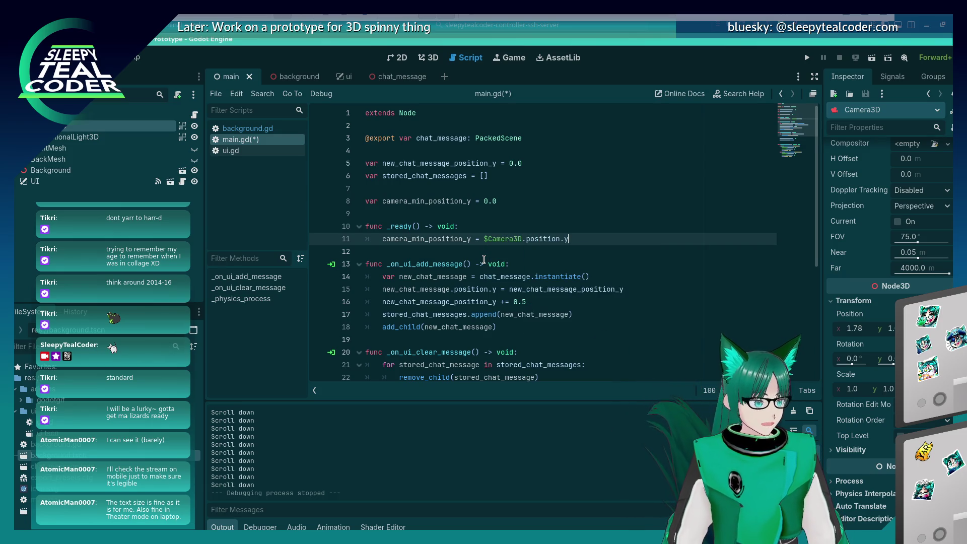
key(Up)
key(ctrl+s)
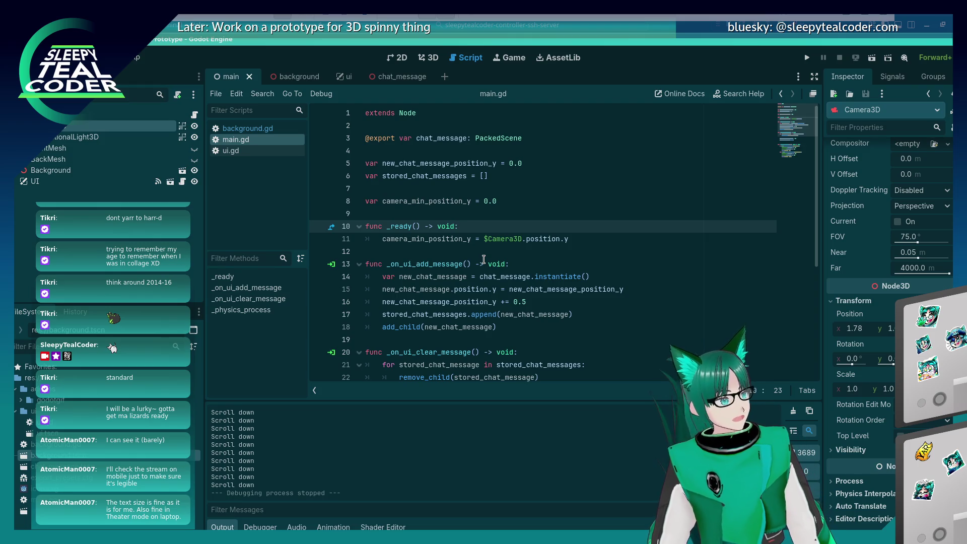
key(Down)
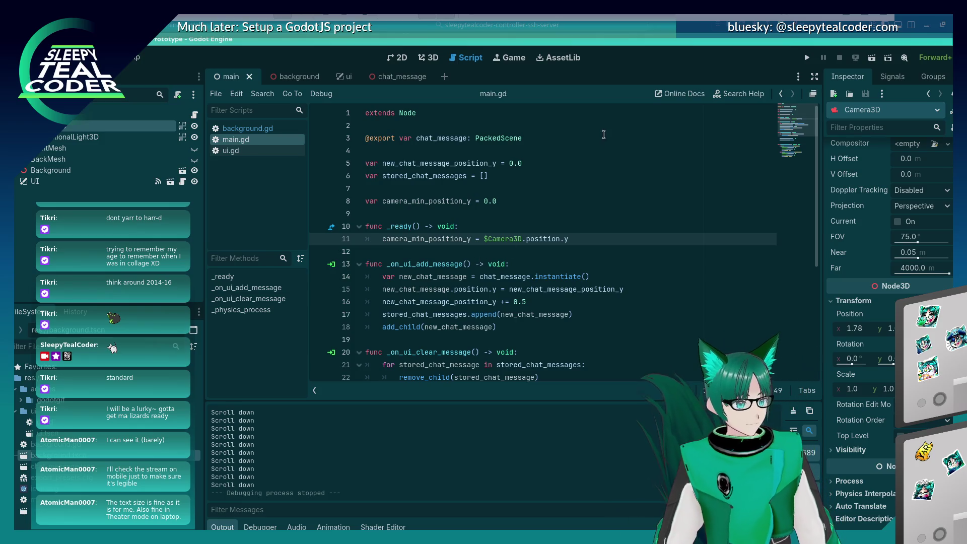
click(805, 59)
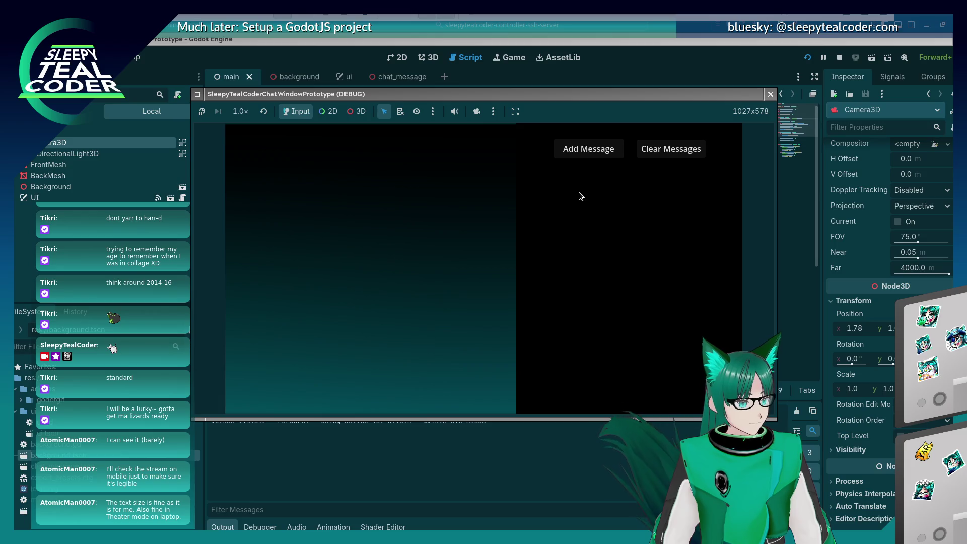
Add test chat messages, scroll them down and up, then stop the game and scroll to _physics_process.
click(588, 154)
click(588, 154)
click(588, 154)
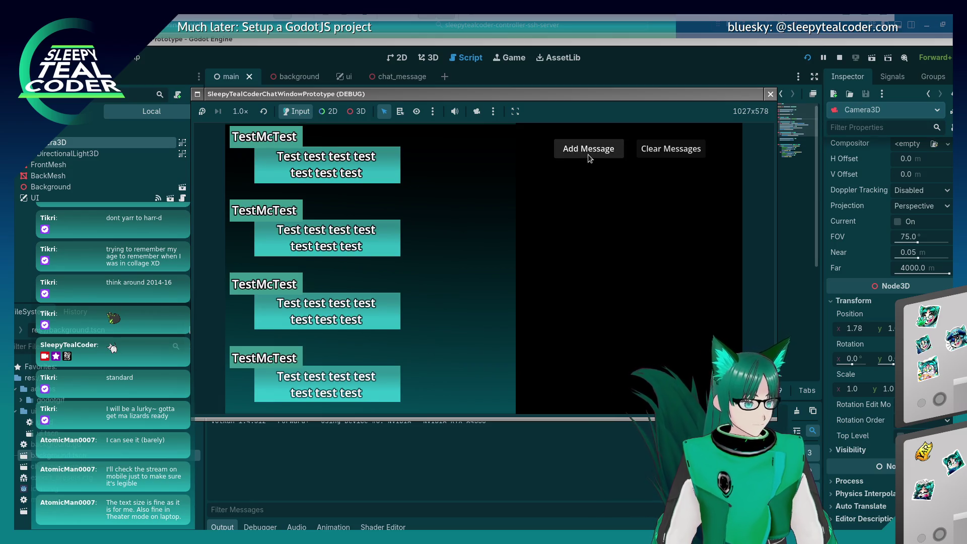
scroll(587, 154, down, 10)
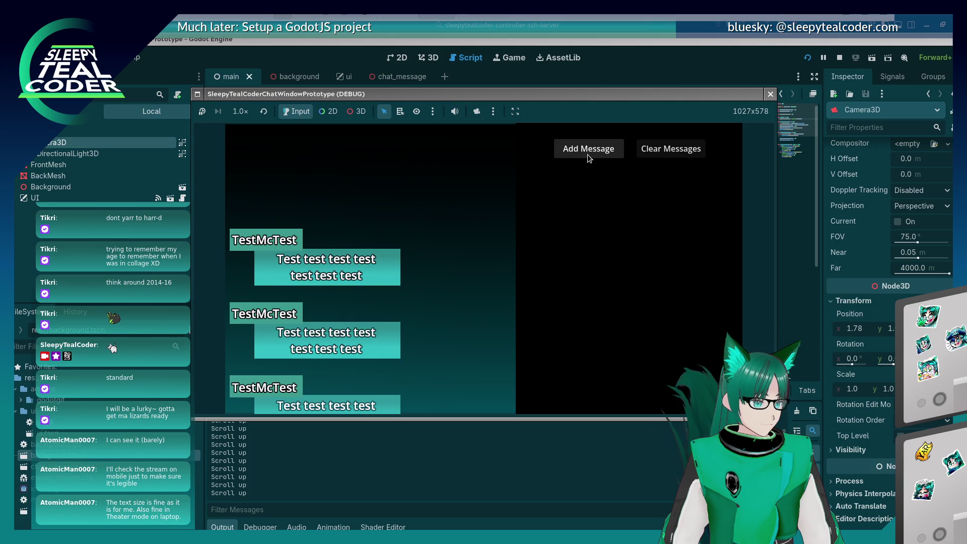
scroll(587, 154, up, 10)
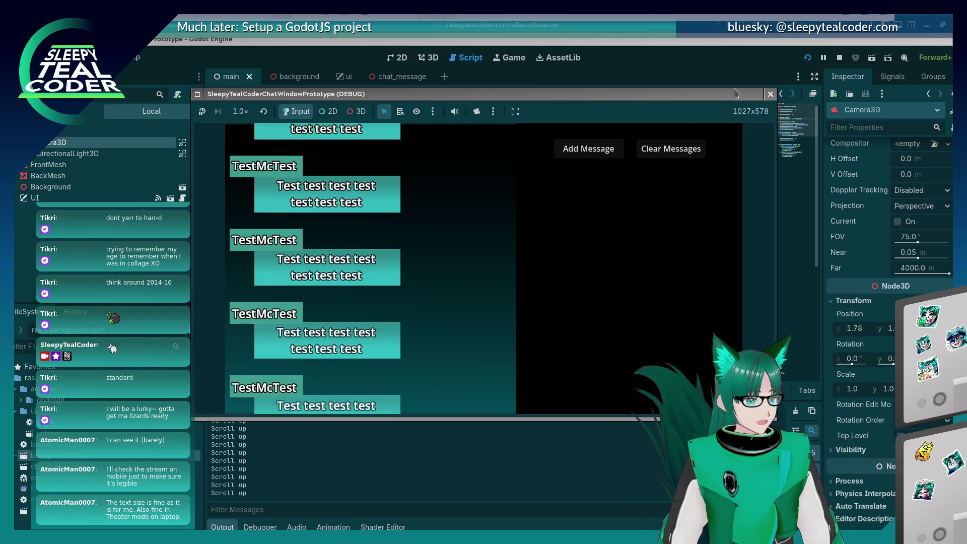
click(770, 94)
scroll(515, 284, down, 5)
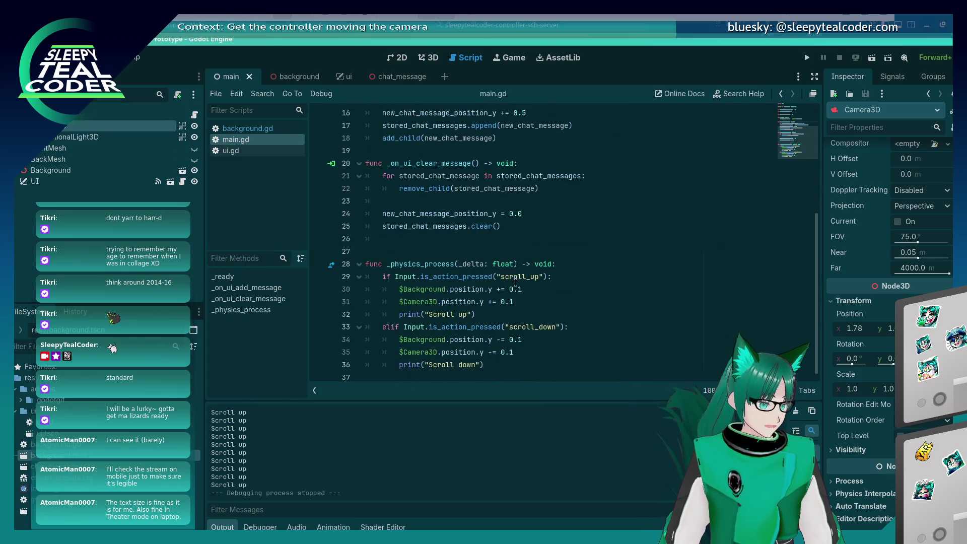
Start line 34 with 'var expected_camera_position_y =' in the scroll_down branch.
click(575, 327)
key(Return)
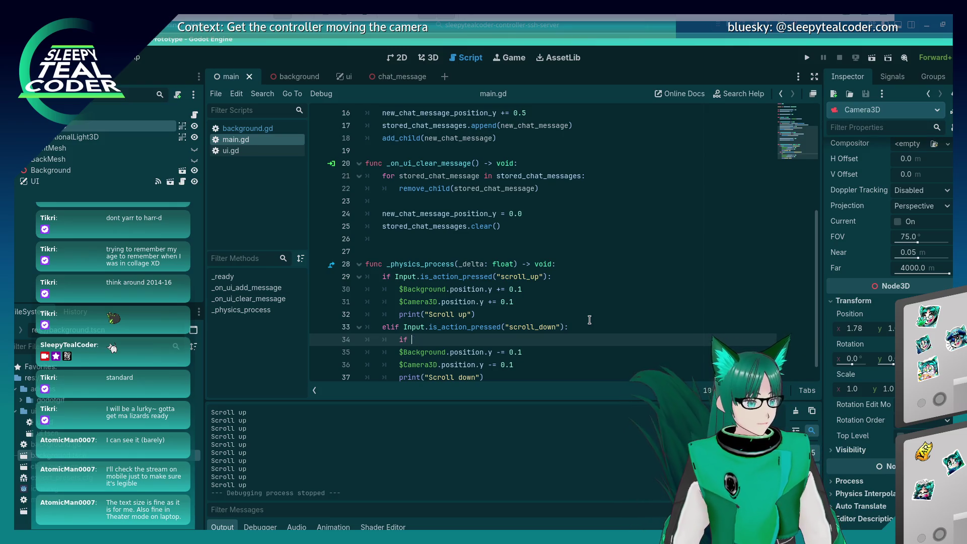
key(BackSpace)
key(BackSpace)
key(BackSpace)
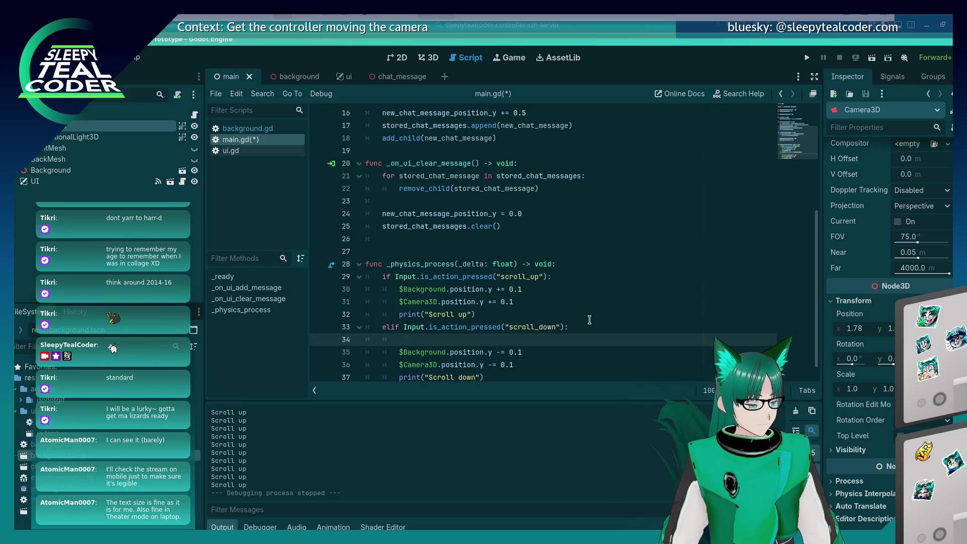
text(va)
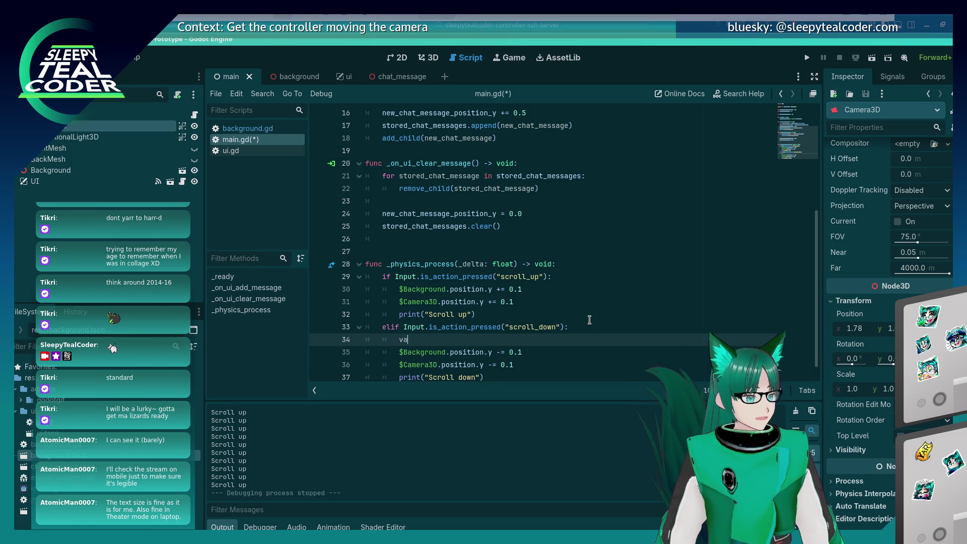
text(r expected_pso)
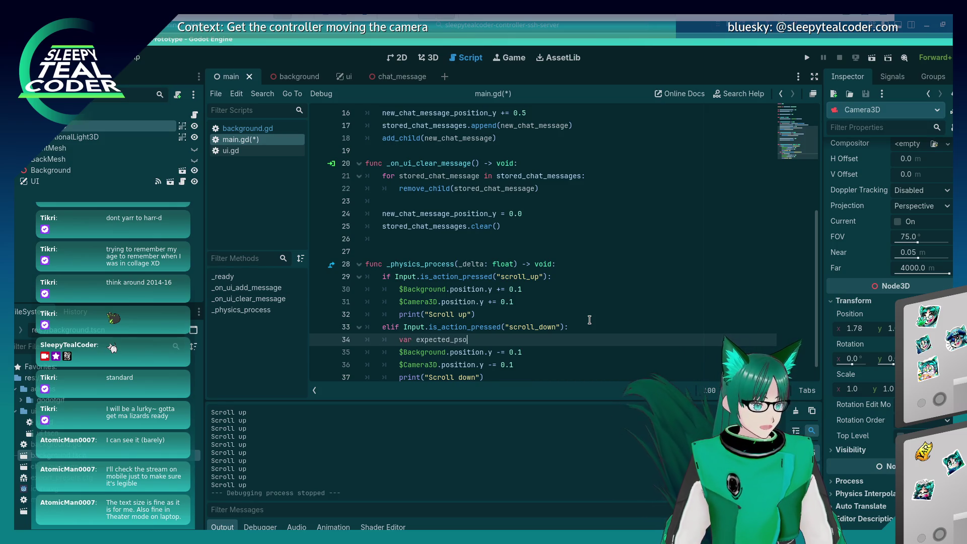
key(BackSpace)
key(BackSpace)
key(BackSpace)
text(camera_p)
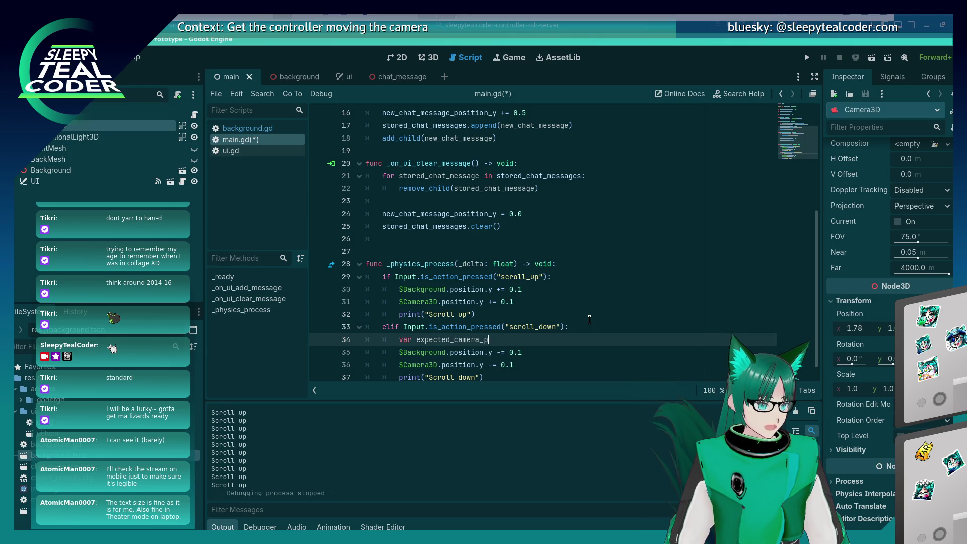
text(osition_y =)
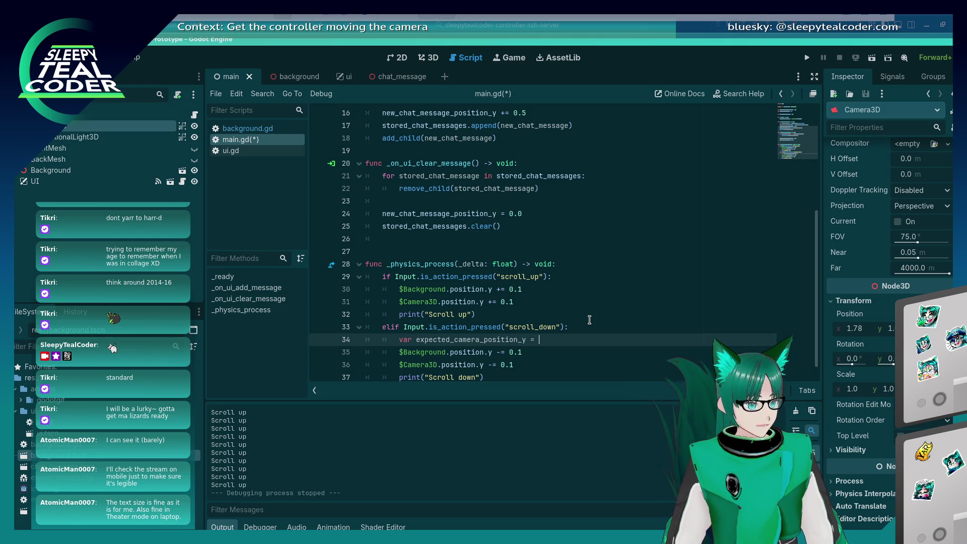
Move the background expression onto line 34 so it reads $Background.position.y - 0.1.
key(Down)
key(Escape)
key(Down)
key(shift+Home)
key(ctrl+x)
key(Up)
key(End)
key(ctrl+v)
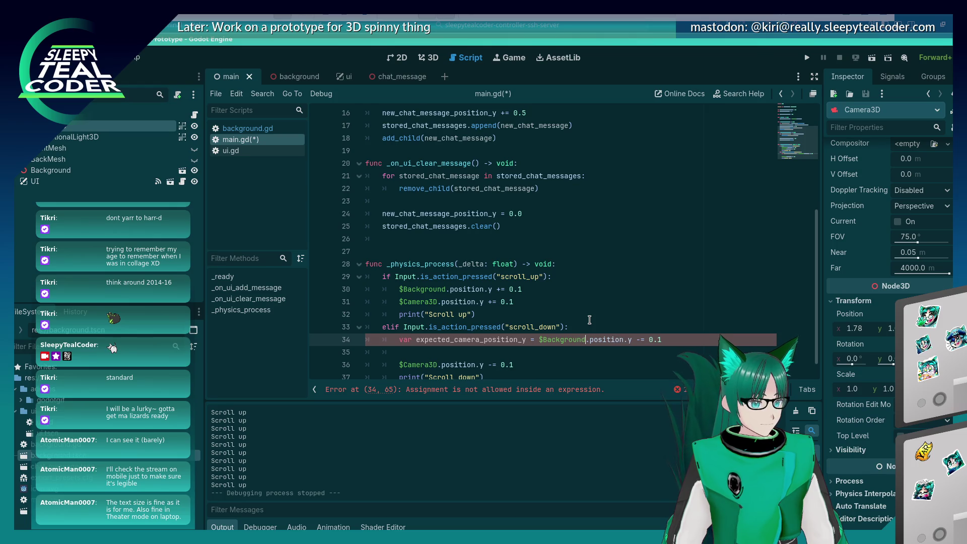
key(Delete)
Add an if condition checking expected_camera_position_y < camera_min_position_y.
key(Down)
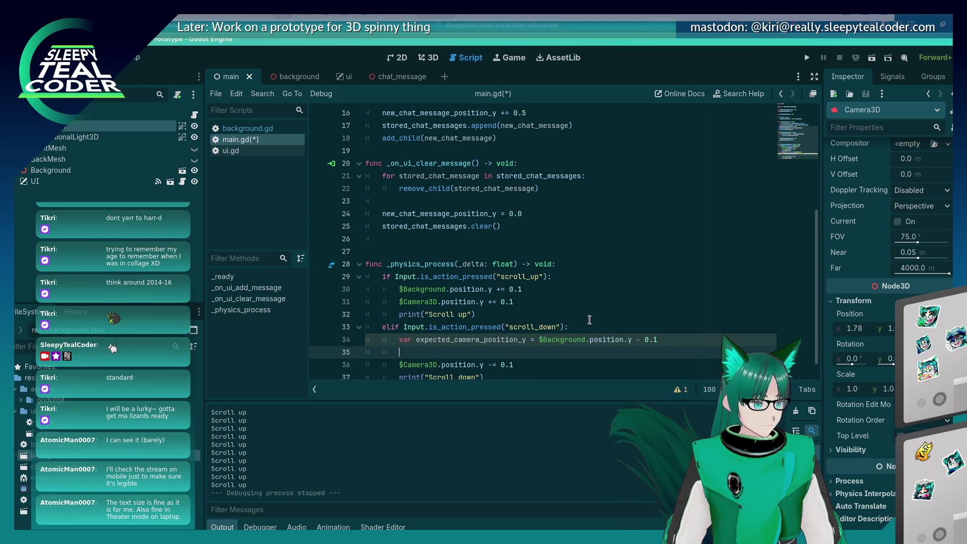
text(f (expected_camer)
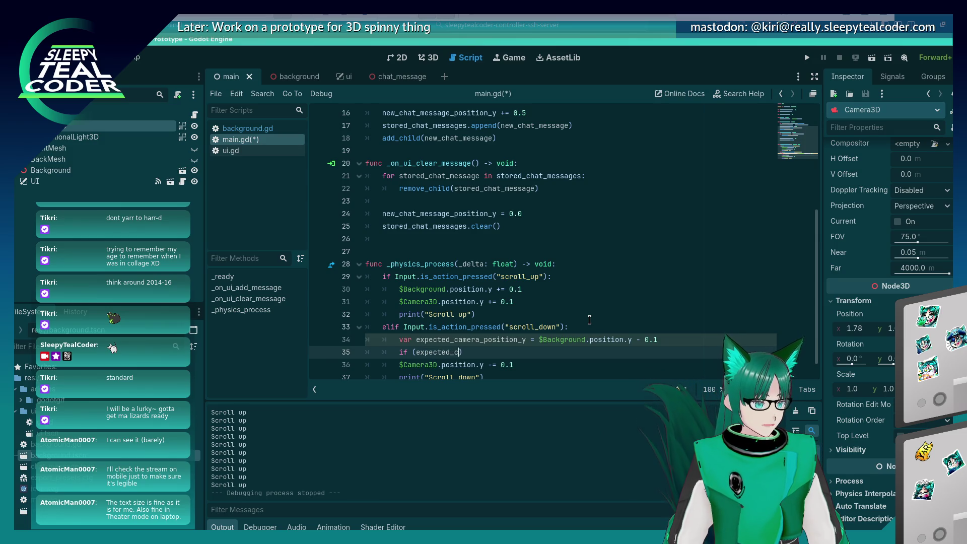
text(a_position_y )
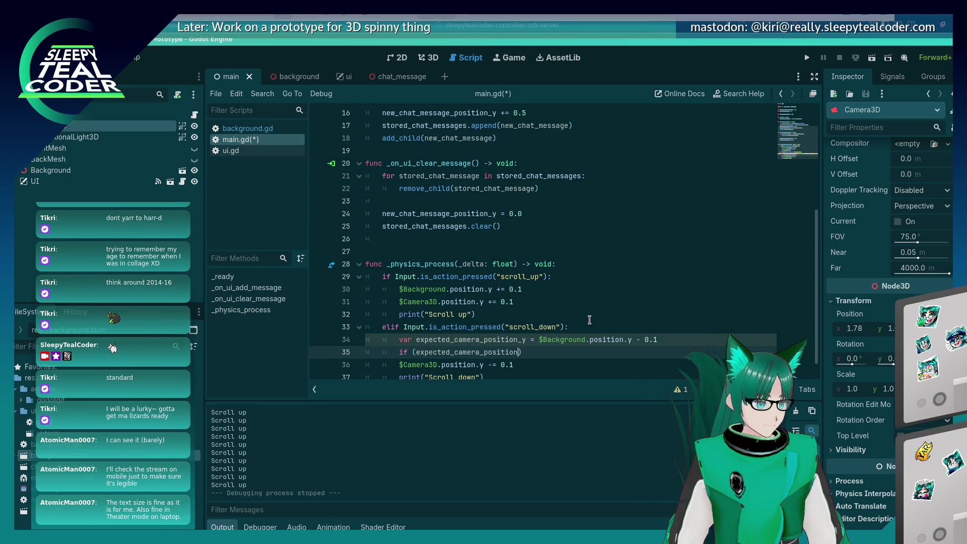
text(< )
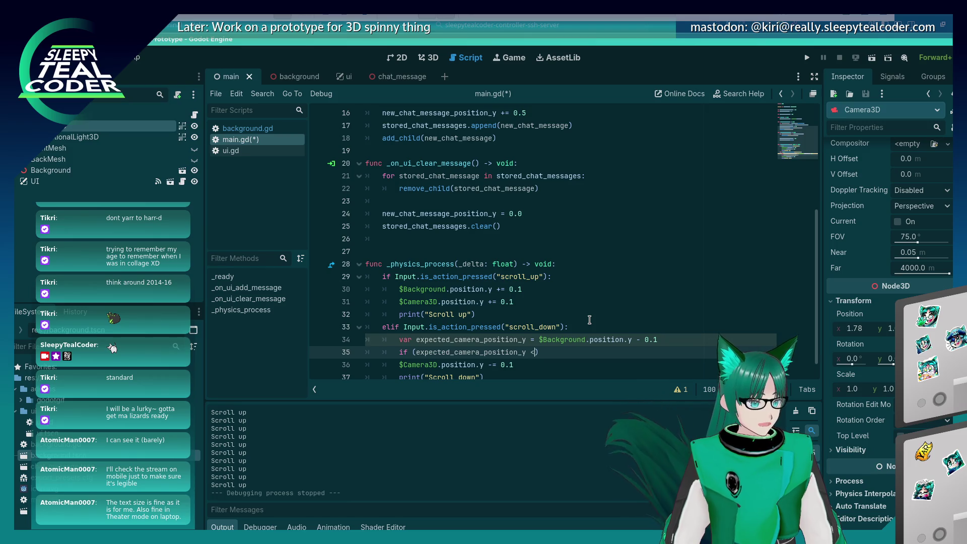
text(m)
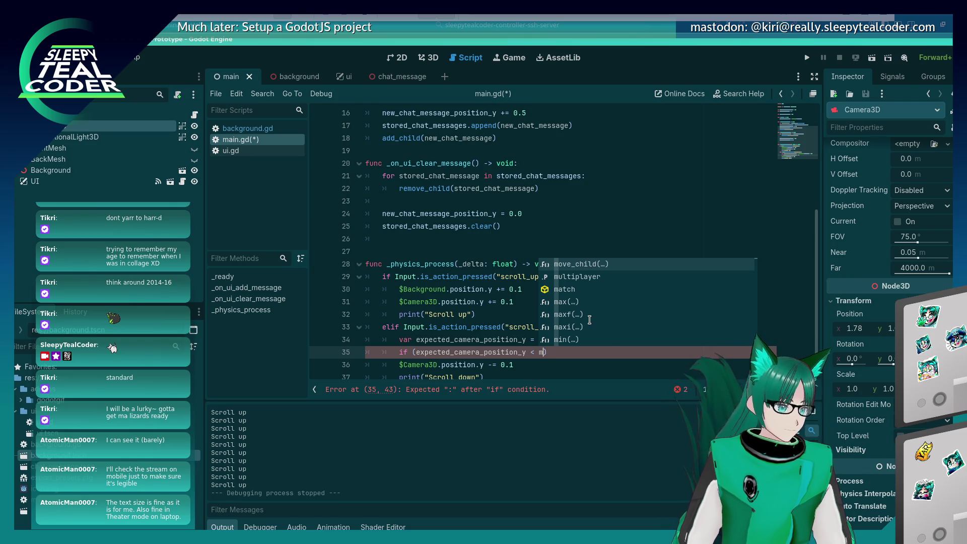
text(ini)
key(Down)
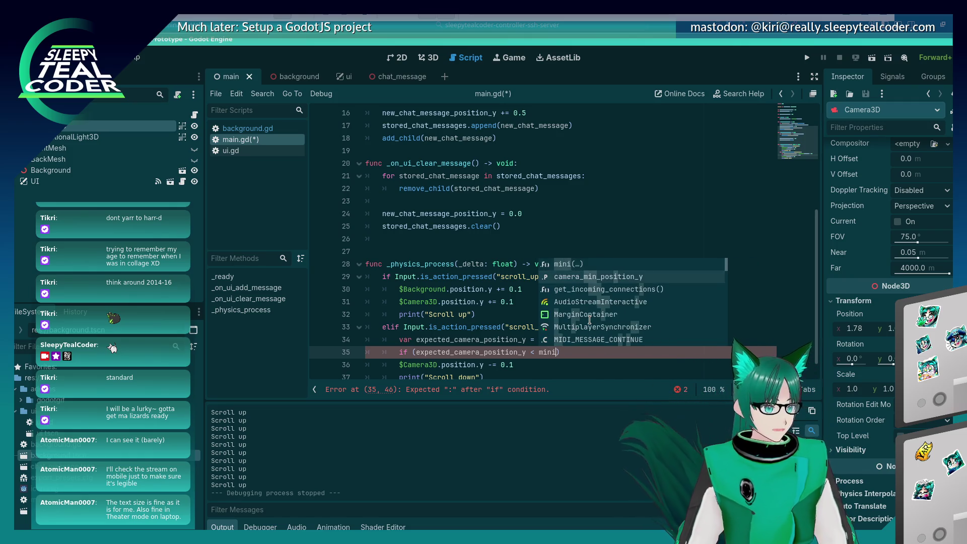
key(Return)
key(Delete)
key(End)
key(Left)
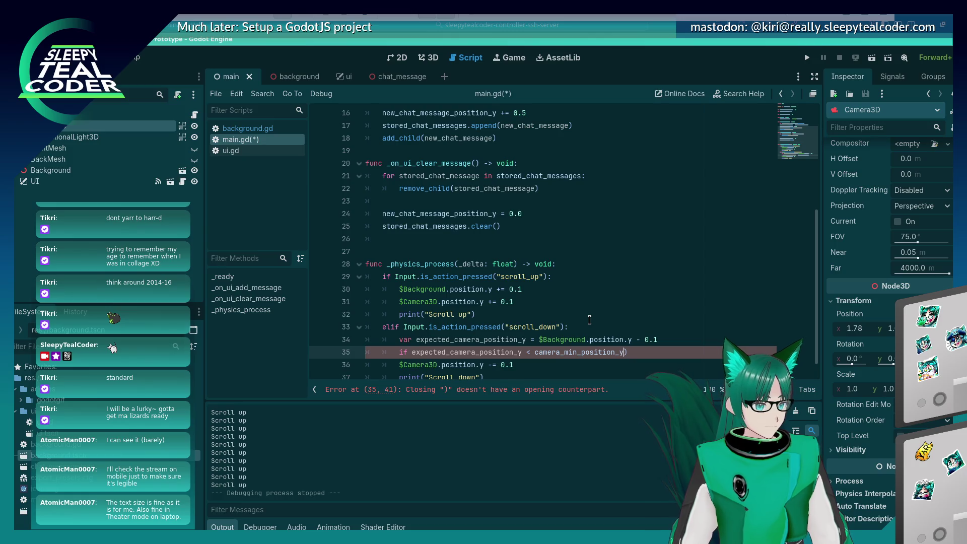
Rename the minimum variable to camera_minimum_position_y on lines 8 and 11 and save.
scroll(503, 241, up, 5)
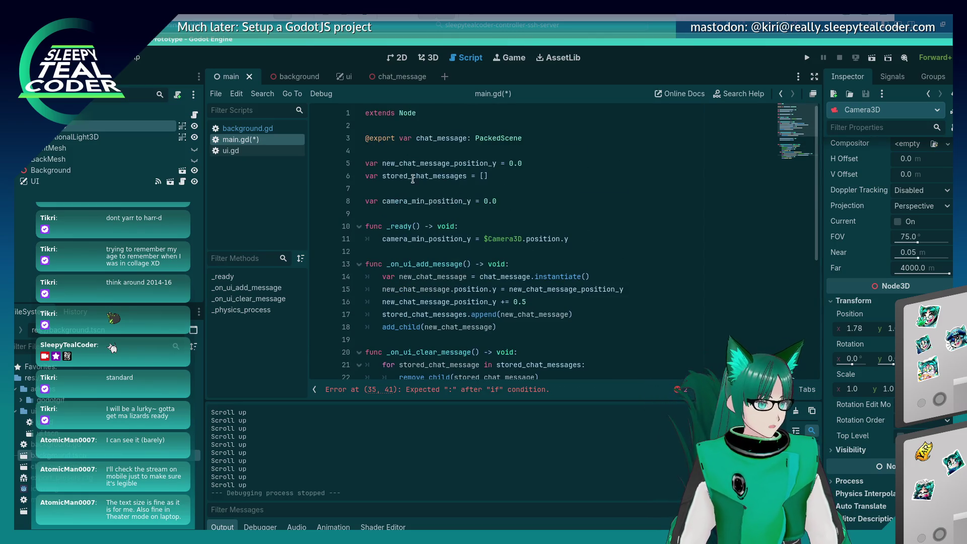
click(426, 200)
text(imum)
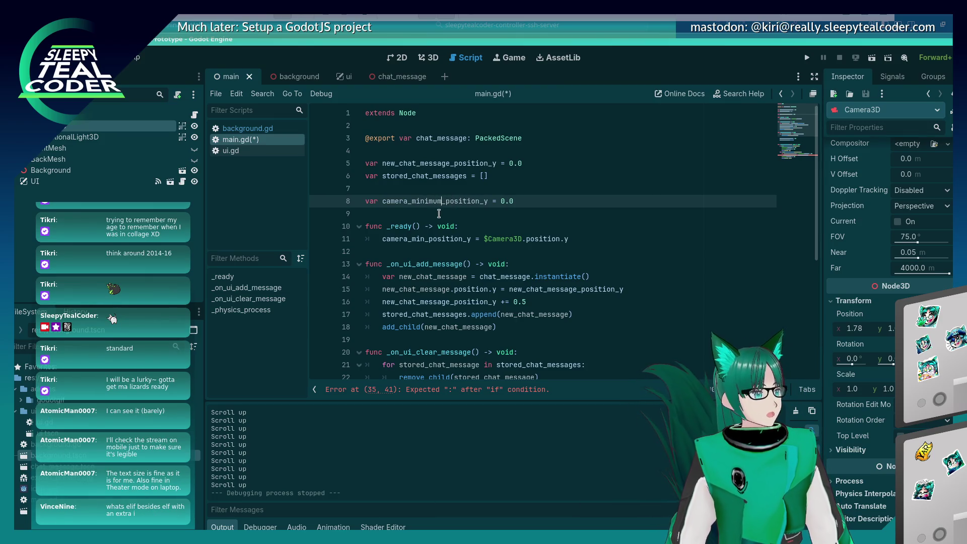
click(441, 211)
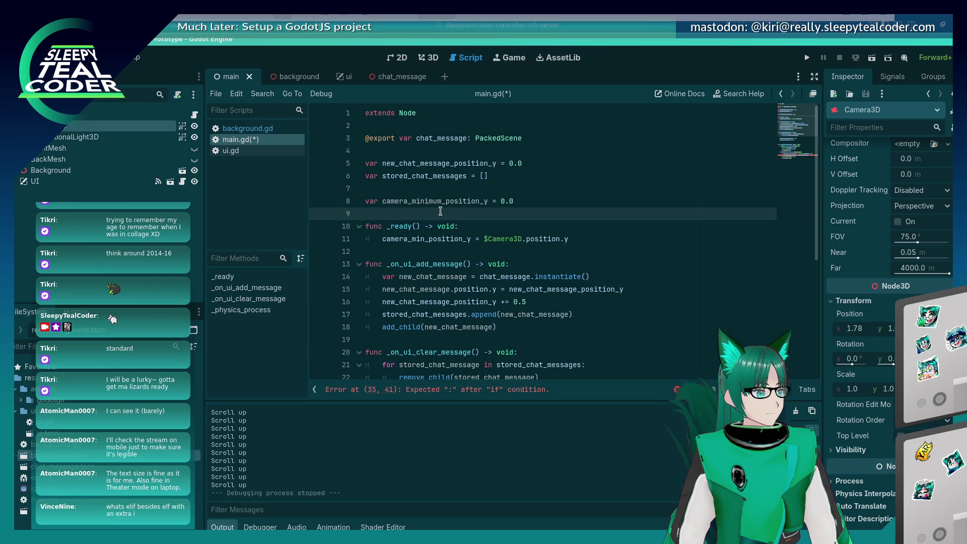
double_click(440, 201)
key(ctrl+c)
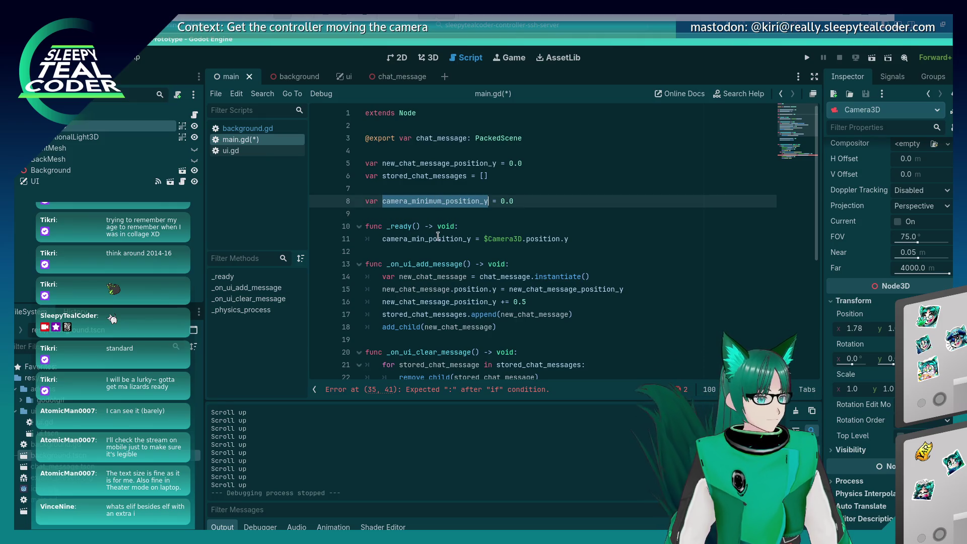
double_click(437, 238)
key(ctrl+v)
key(ctrl+s)
scroll(509, 255, down, 5)
click(517, 339)
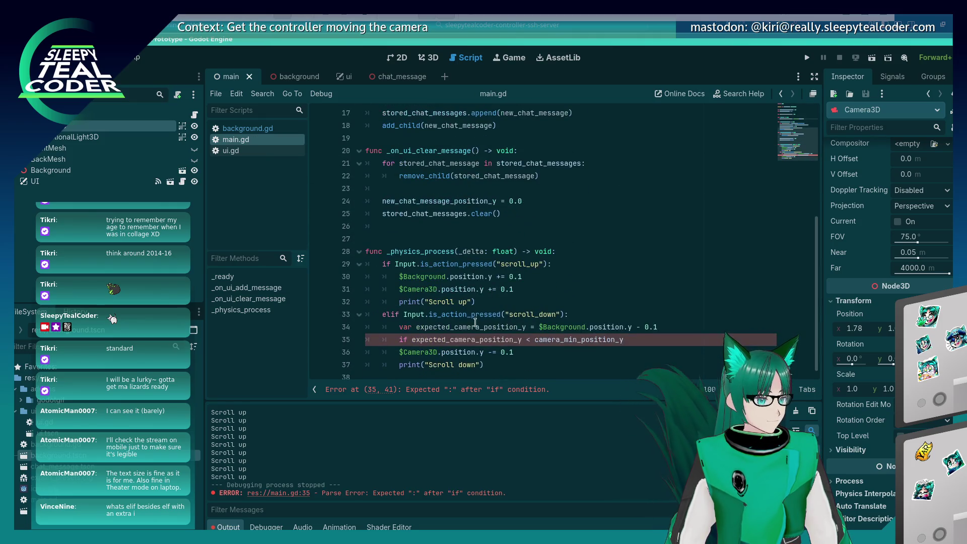
Adjust the line 35 condition, save, and add an indented line inside the if block.
key(BackSpace)
text(_minimum)
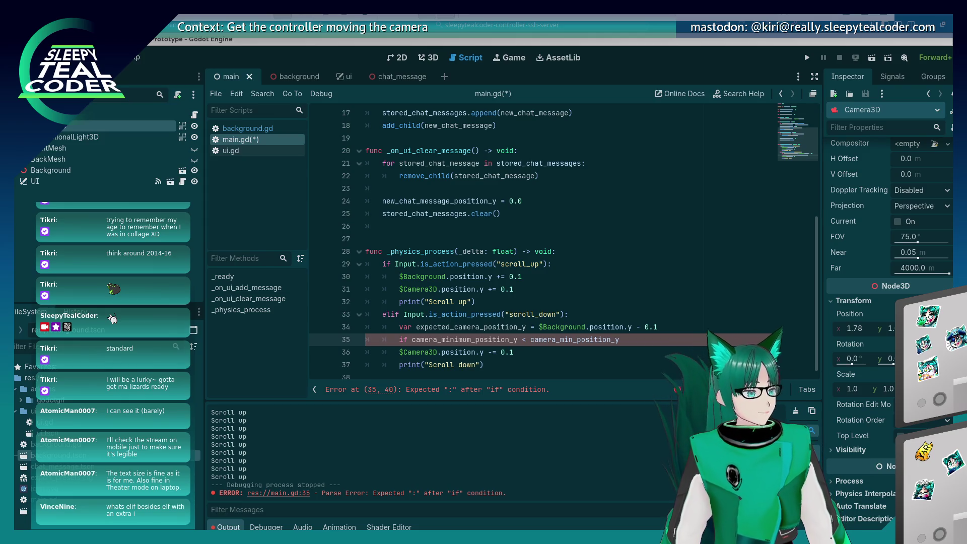
click(555, 361)
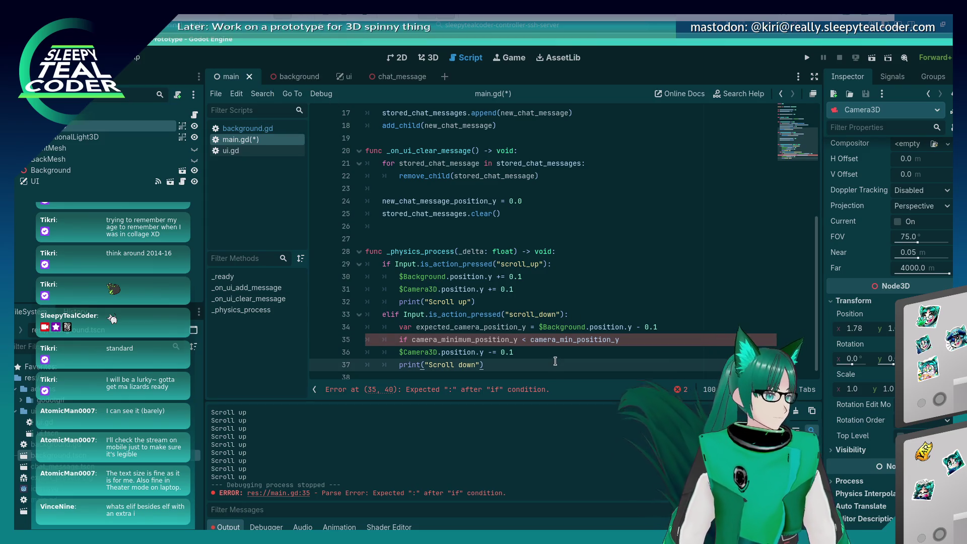
key(ctrl+s)
click(608, 342)
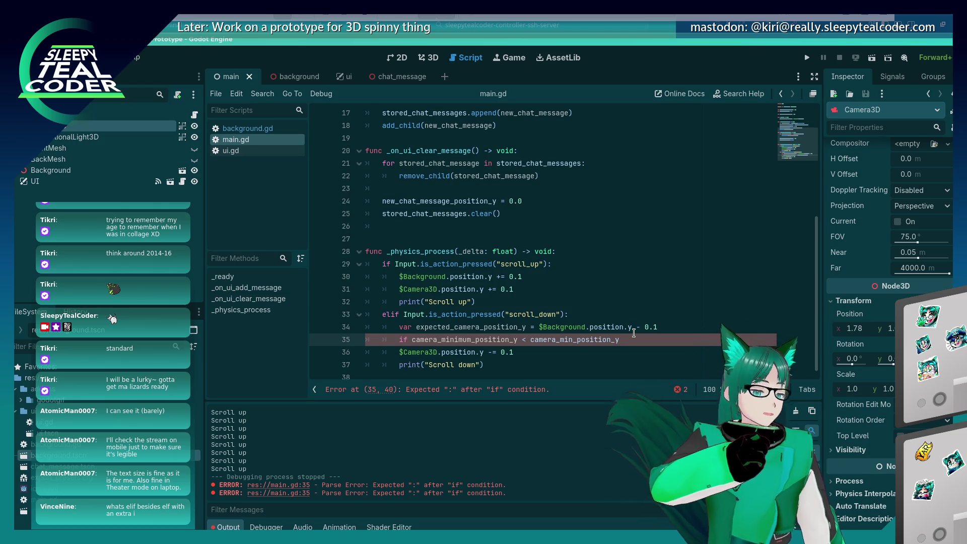
click(577, 327)
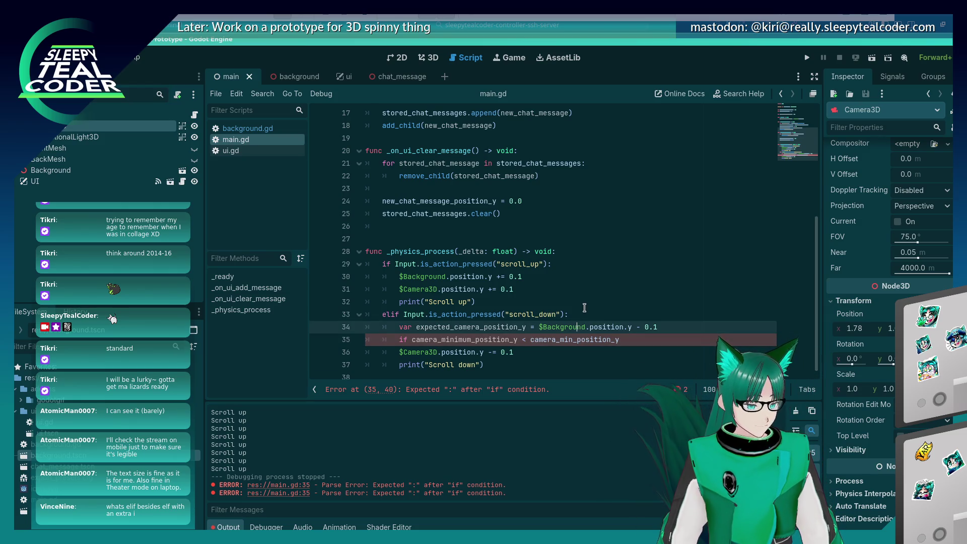
click(629, 339)
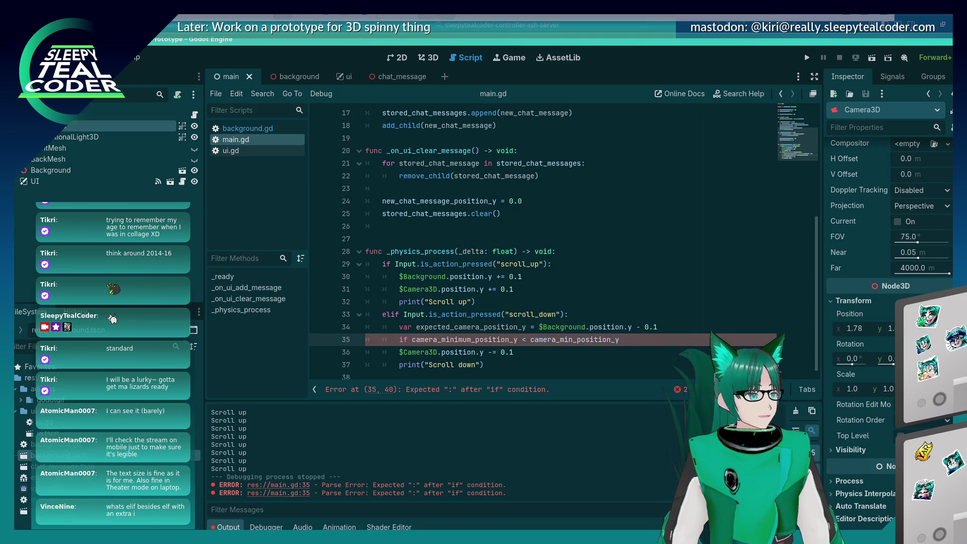
text(:)
key(Return)
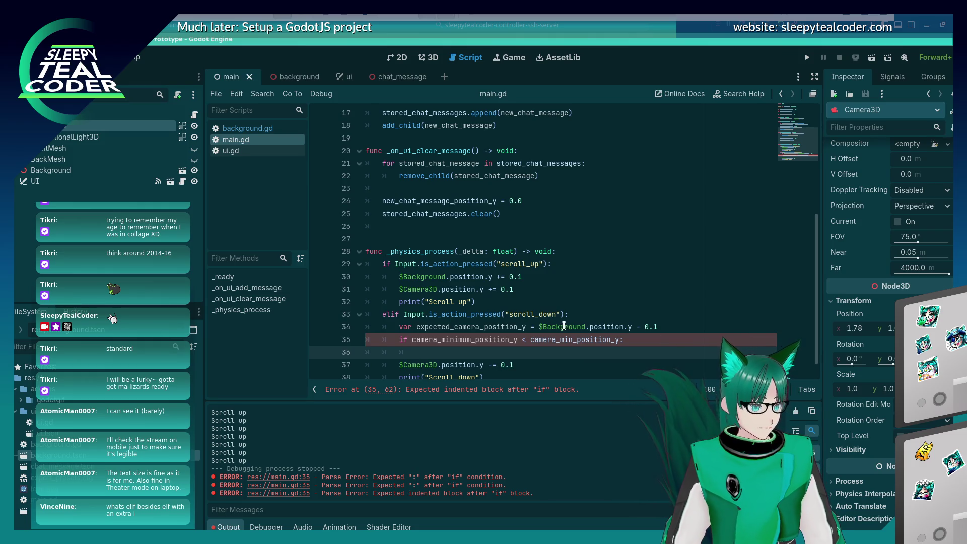
Copy the background expression into the if block, then rewrite it as '$Camera3D.position.y ='.
click(537, 327)
key(shift+End)
key(ctrl+c)
key(Down)
key(Down)
key(Tab)
key(ctrl+v)
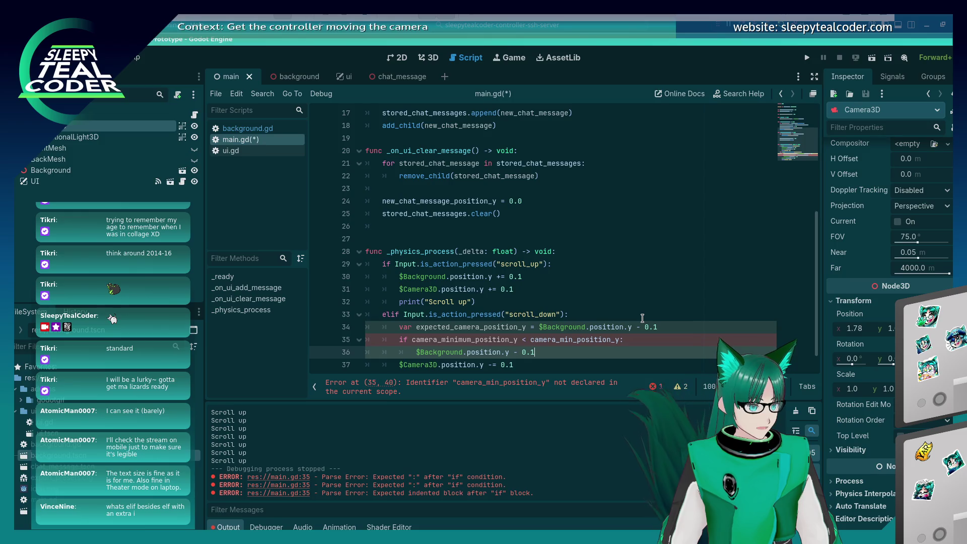
key(BackSpace)
key(BackSpace)
key(BackSpace)
key(BackSpace)
key(BackSpace)
text(ca)
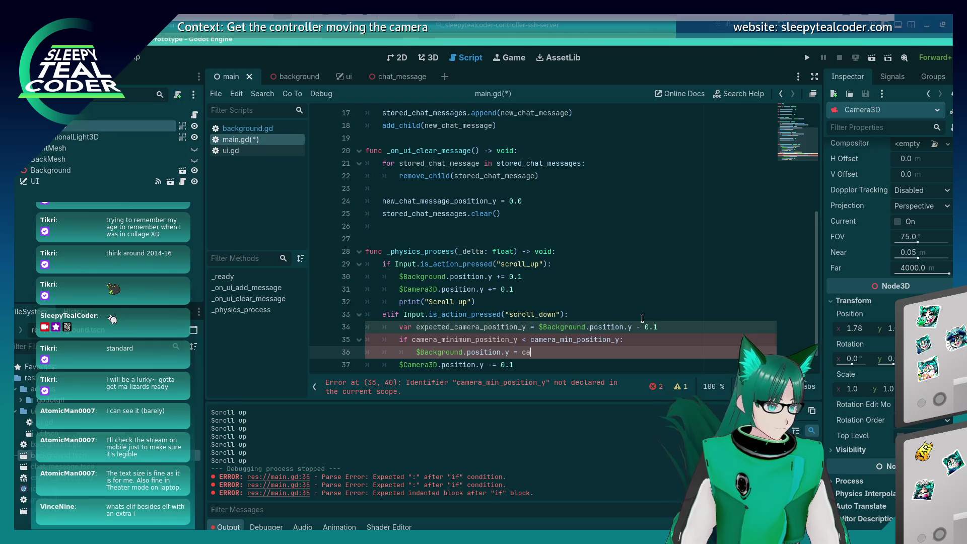
text(me)
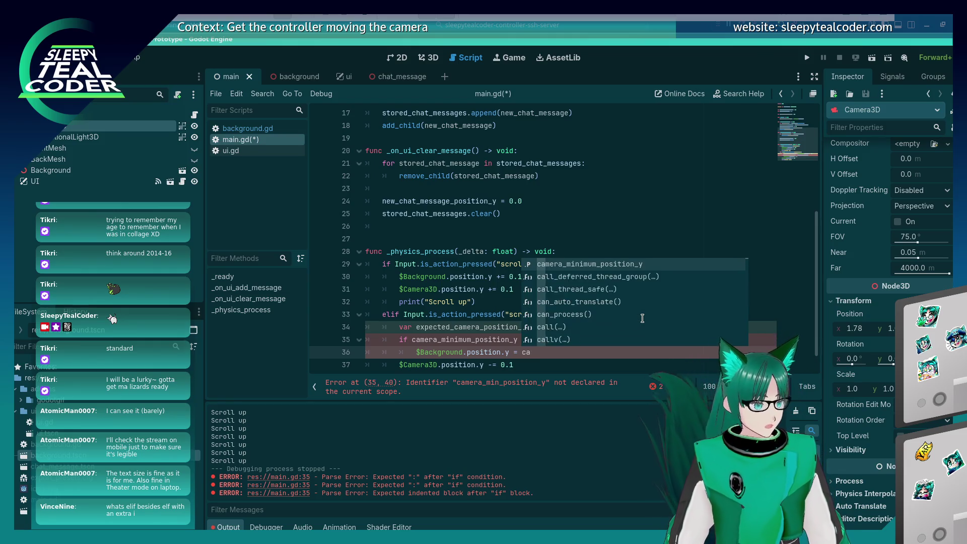
key(ctrl+BackSpace)
key(ctrl+BackSpace)
key(ctrl+BackSpace)
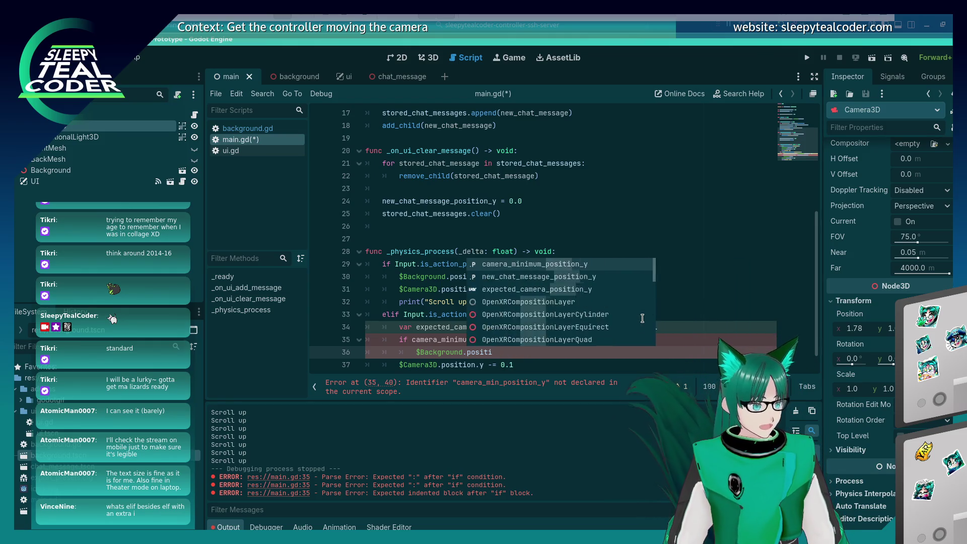
text($Camera3D.pos)
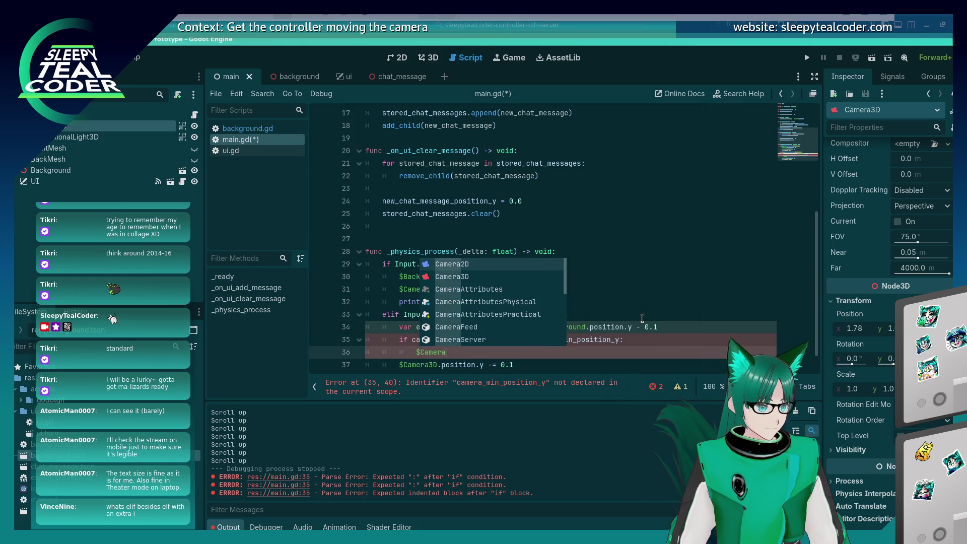
text(ition.y =)
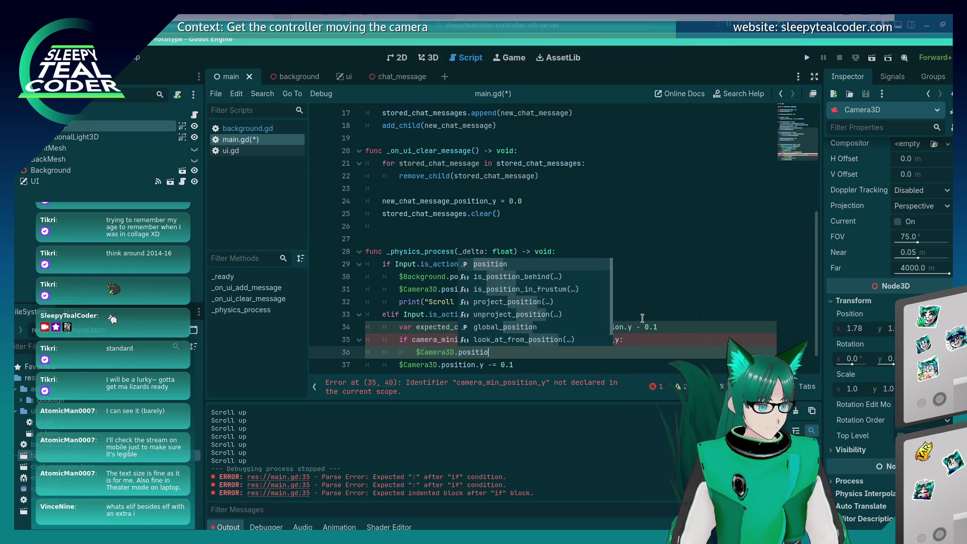
key(Escape)
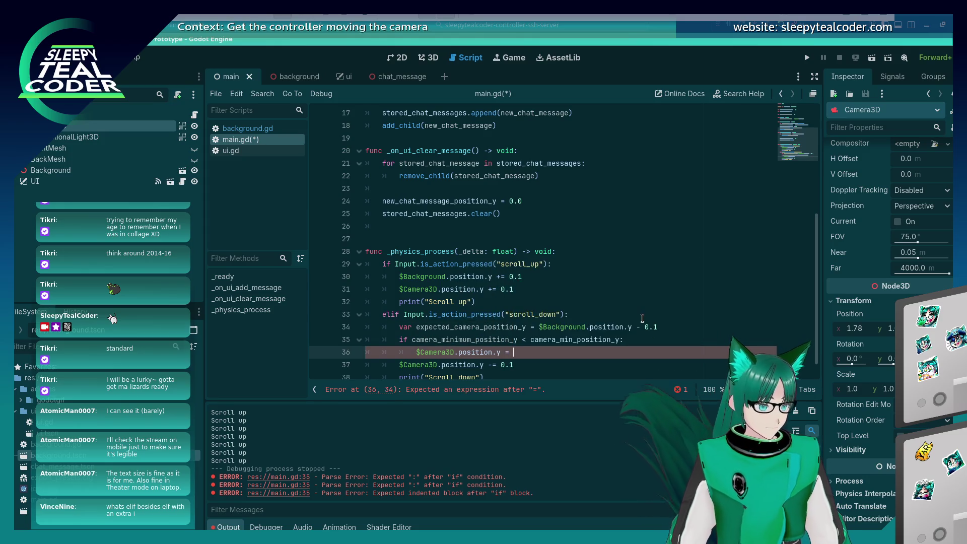
Assign camera_minimum_position_y after the equals sign on line 36 and save main.gd.
double_click(467, 339)
key(ctrl+c)
click(512, 350)
key(ctrl+v)
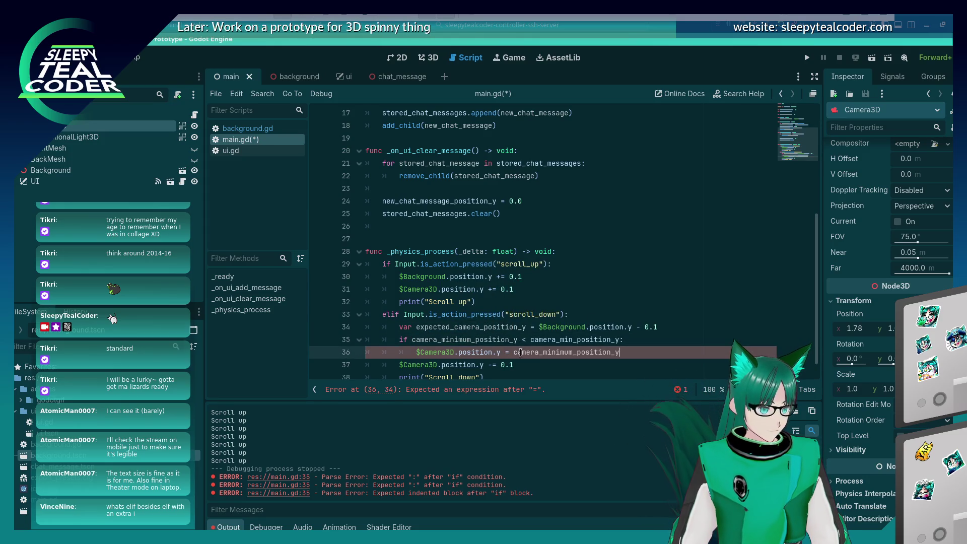
key(ctrl+s)
Correct the misspelled camera_min to camera_minimum on line 35 and save main.gd.
scroll(514, 372, down, 1)
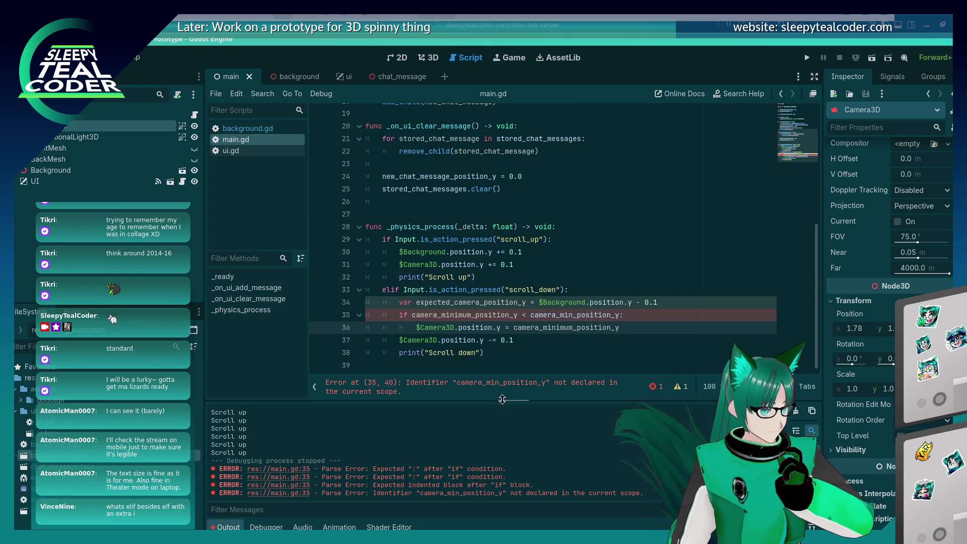
click(573, 314)
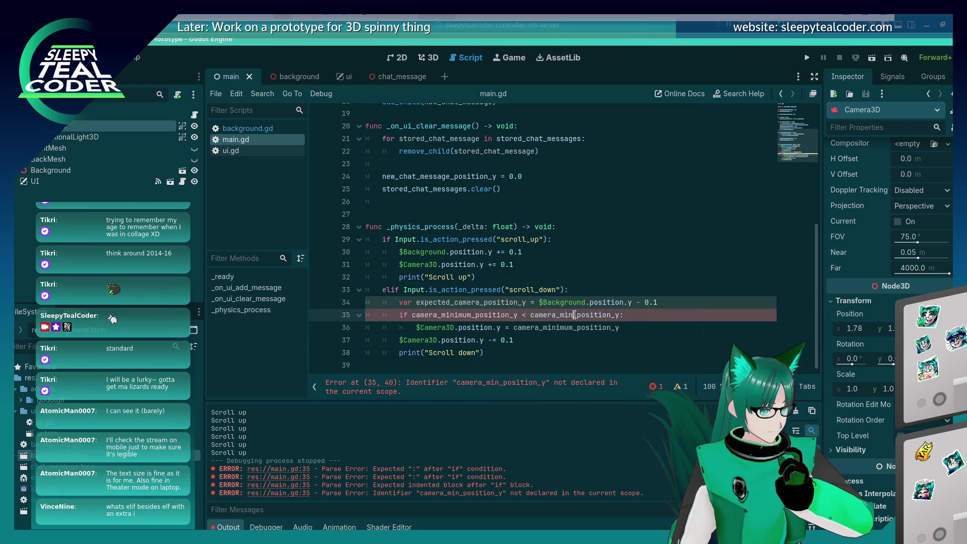
text(imum)
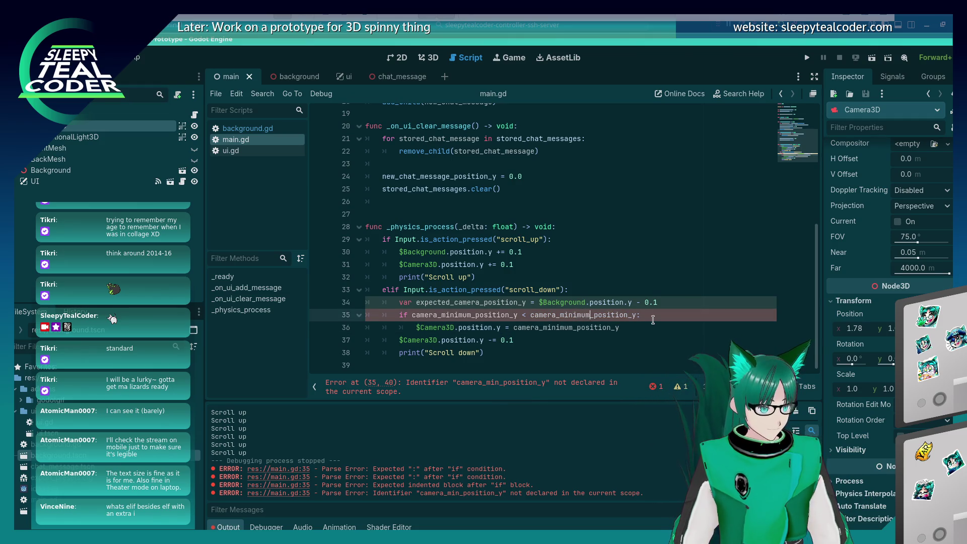
key(Escape)
key(Down)
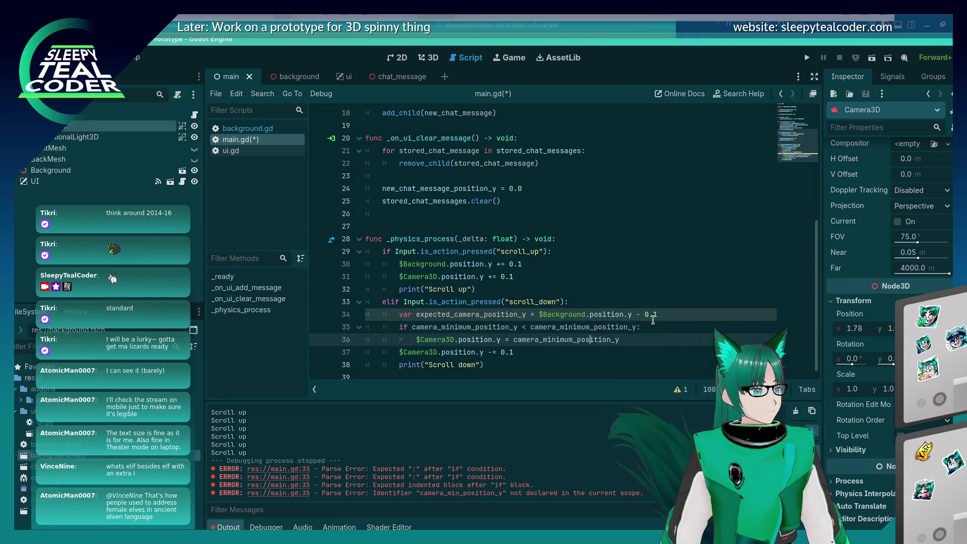
key(ctrl+s)
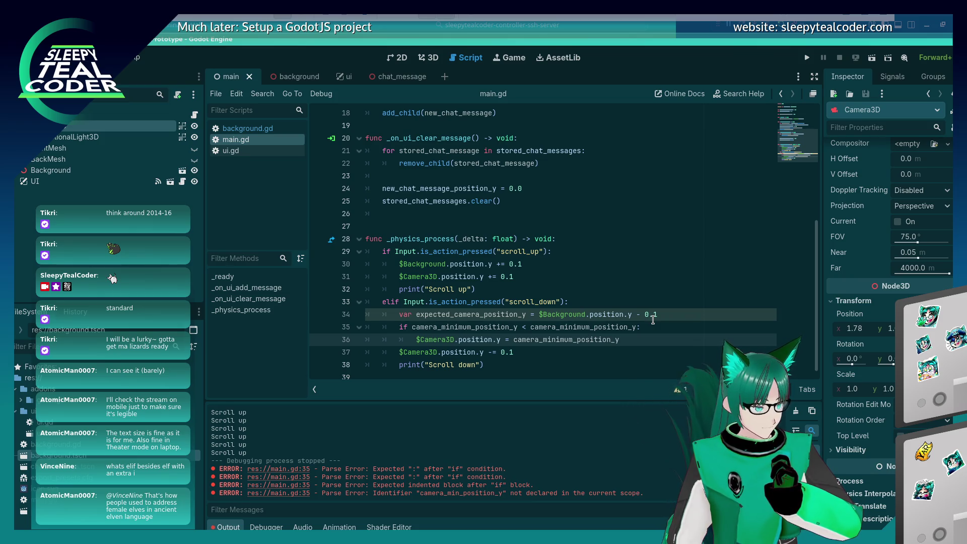
Add a new line inside the if block, then switch to the 3D scene view.
key(Up)
key(End)
key(Return)
key(ctrl+space)
key(Escape)
click(428, 58)
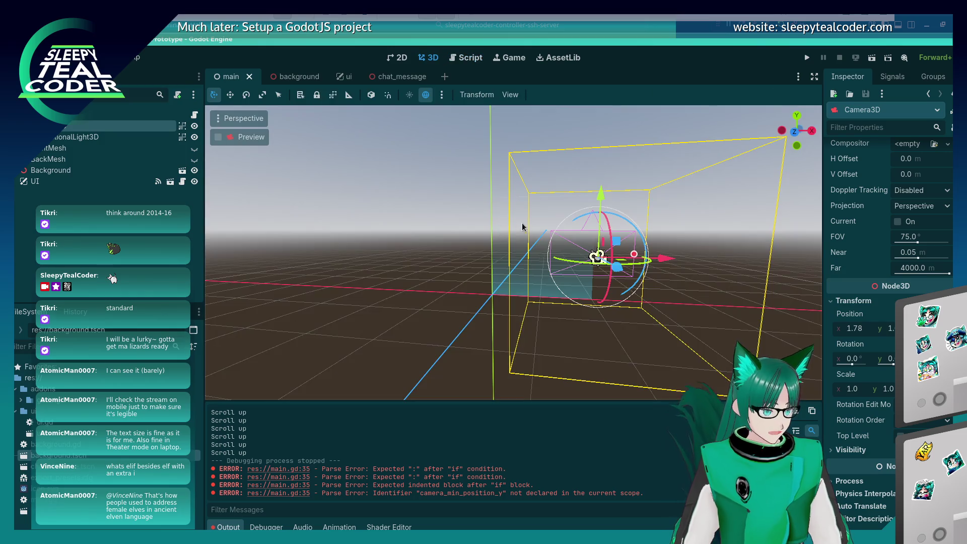
Look over the Background node and the background and chat_message scenes, then return to main.gd.
click(508, 243)
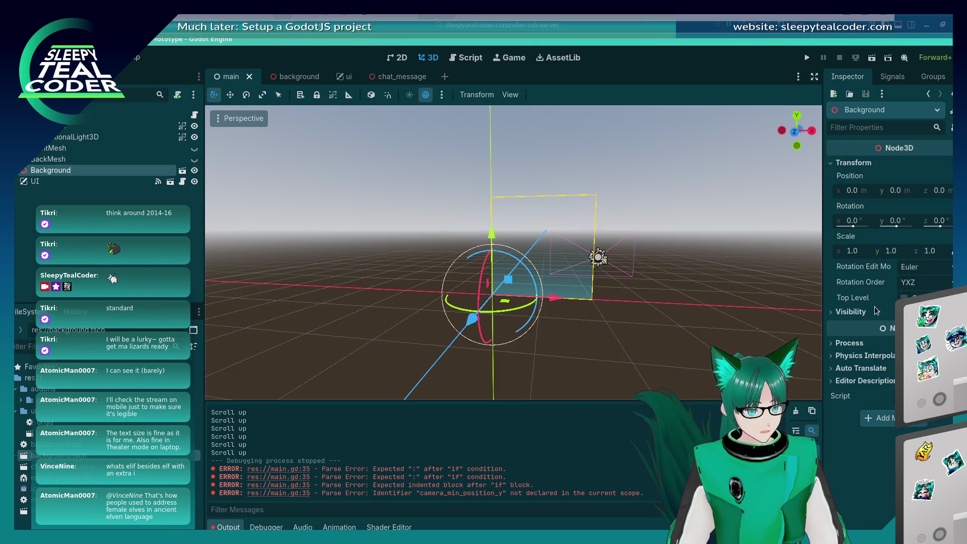
click(299, 76)
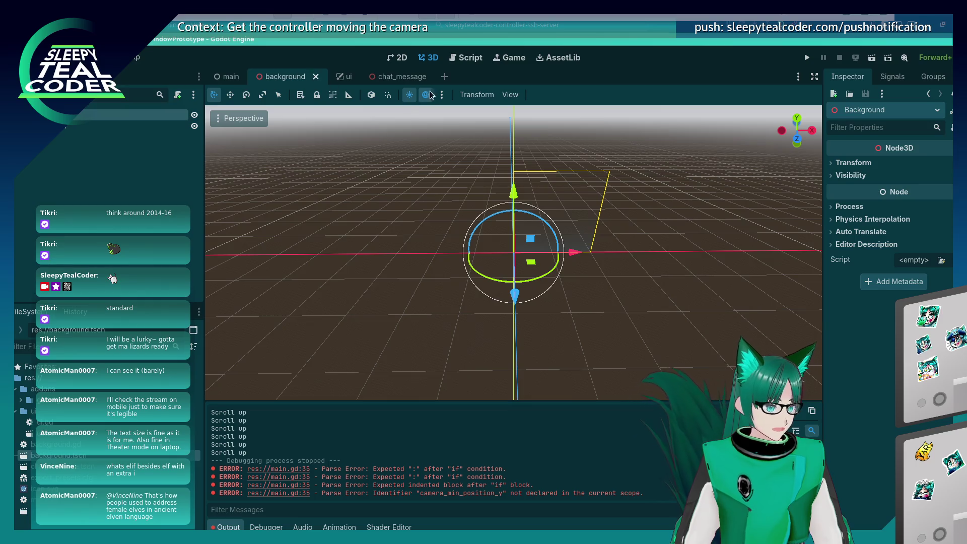
click(398, 76)
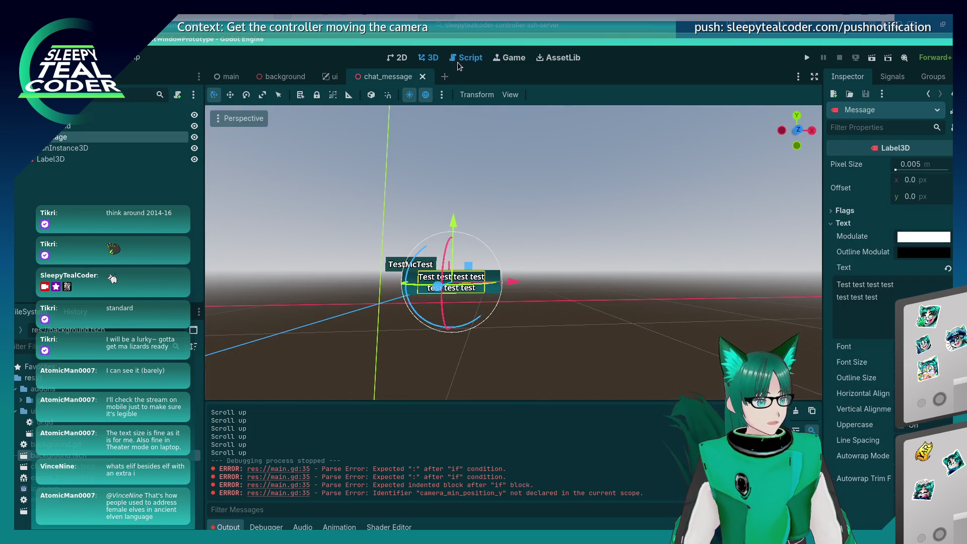
click(464, 57)
scroll(475, 169, up, 5)
Duplicate the camera minimum declaration as a new background_minimum_position_y variable.
click(520, 200)
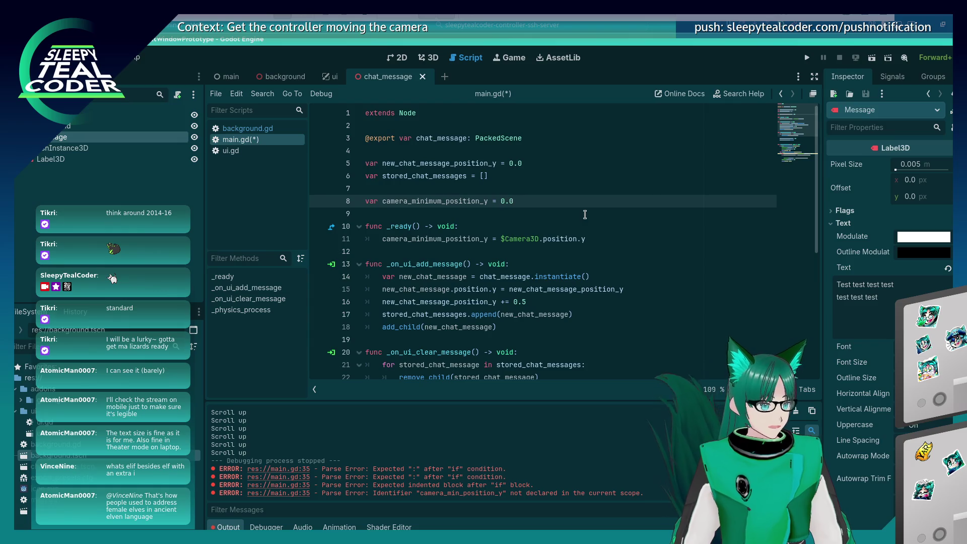
key(ctrl+shift+d)
key(Right)
key(Delete)
key(Delete)
key(Delete)
text(background)
In _ready, set background_minimum_position_y = $Background.position.y and save main.gd.
key(Down)
key(Down)
key(Down)
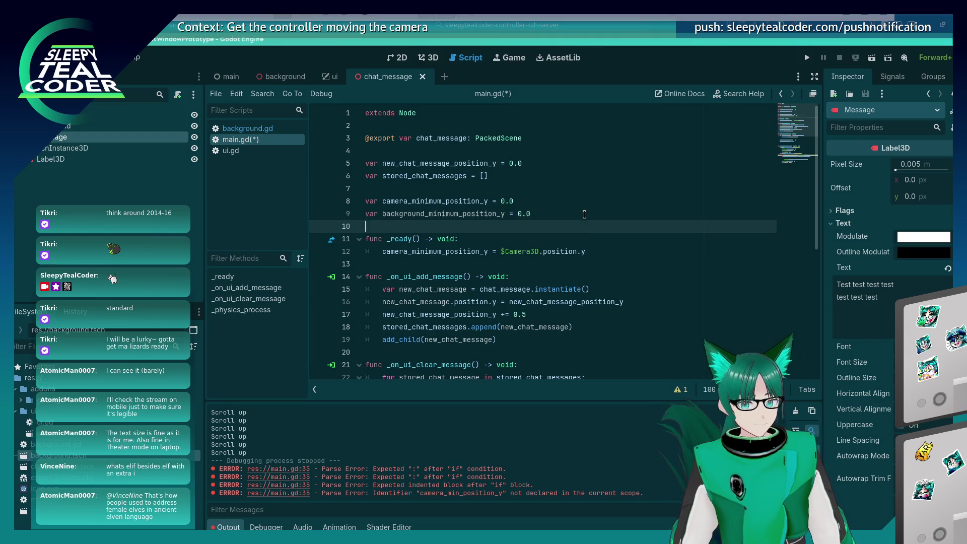
key(End)
key(Return)
key(ctrl+v)
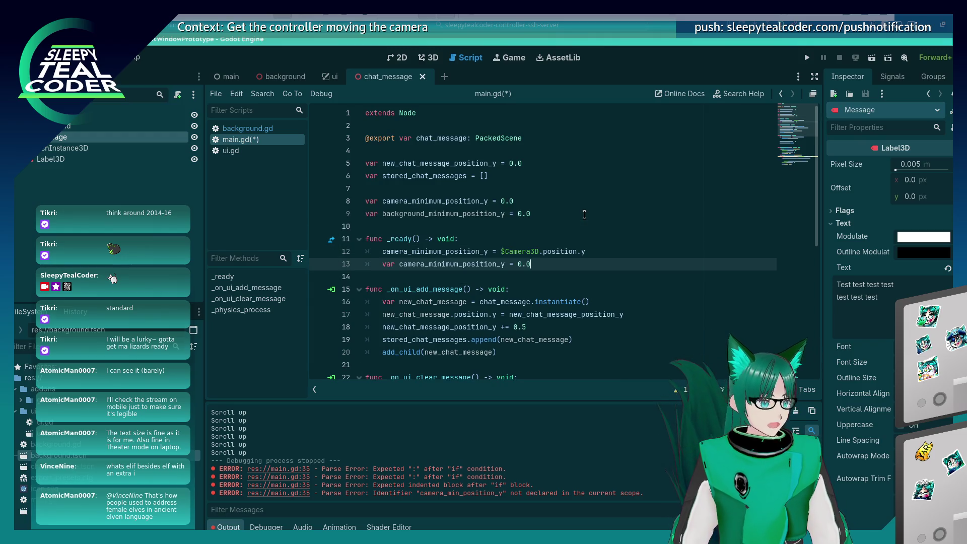
key(Delete)
key(Delete)
key(Delete)
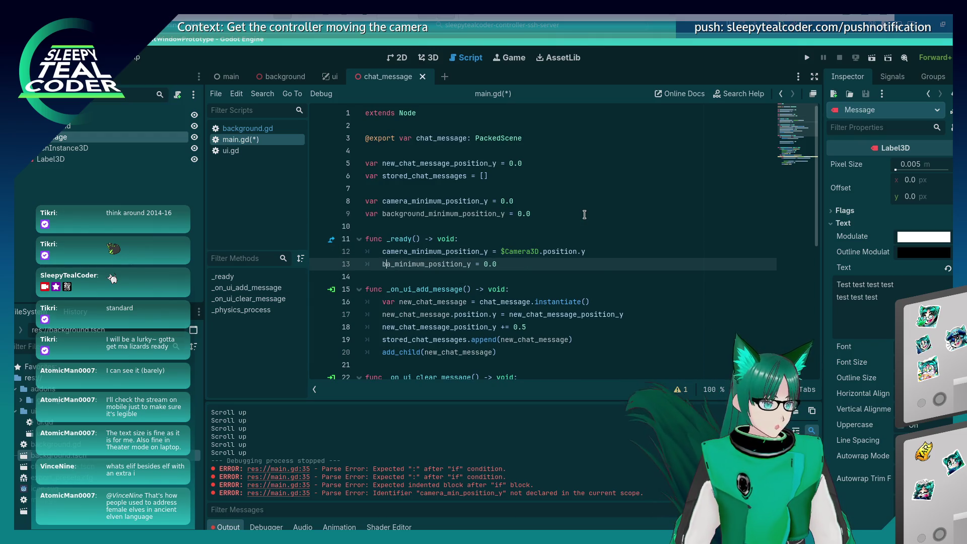
text(background)
key(Return)
key(End)
key(BackSpace)
key(BackSpace)
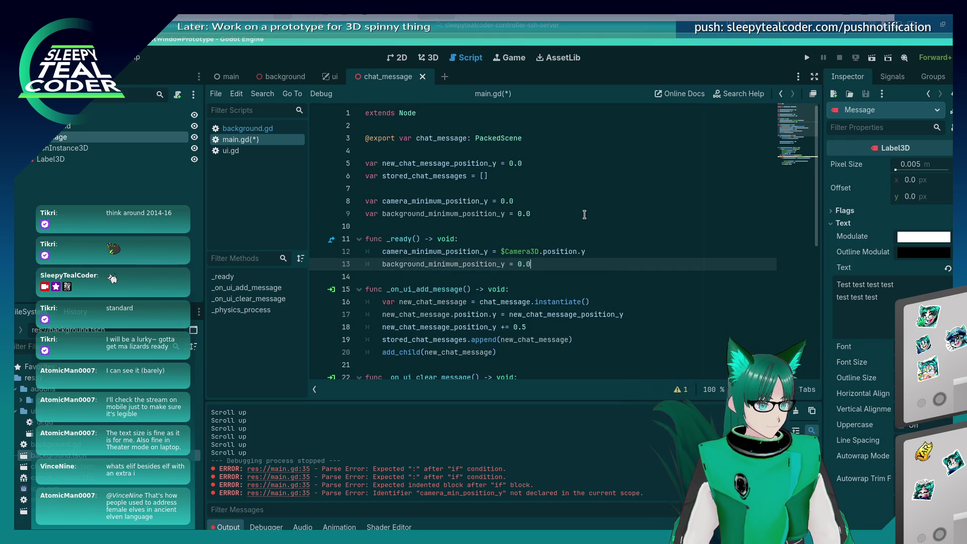
key(BackSpace)
text($Back)
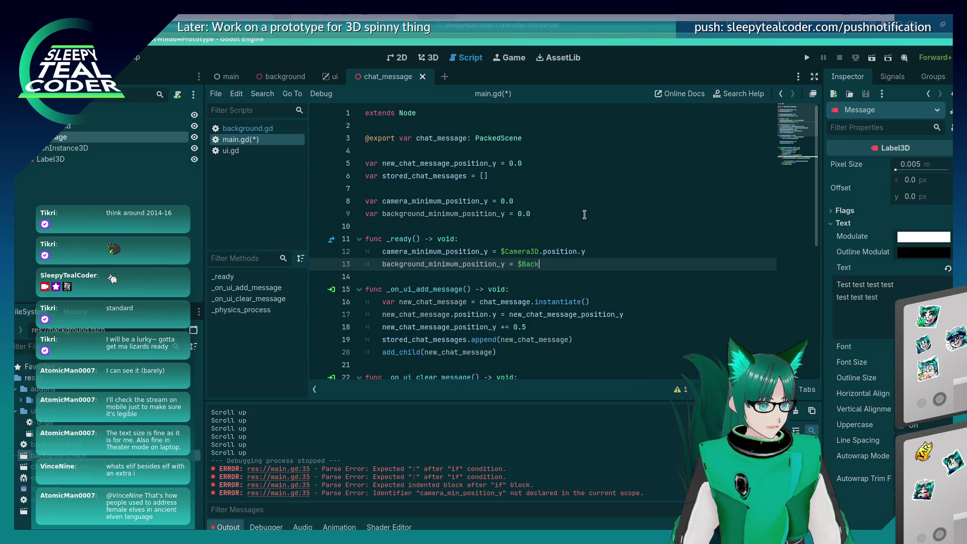
text(ground.)
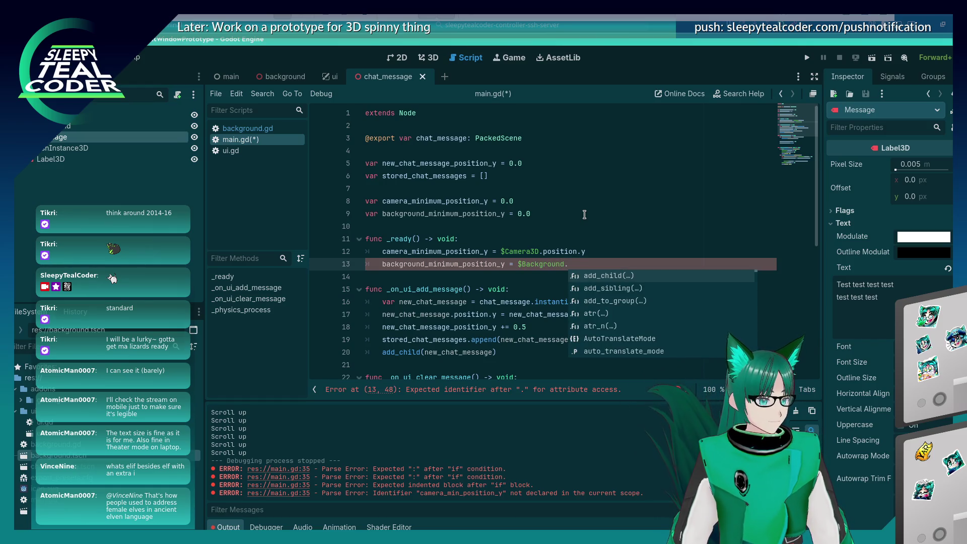
text(position)
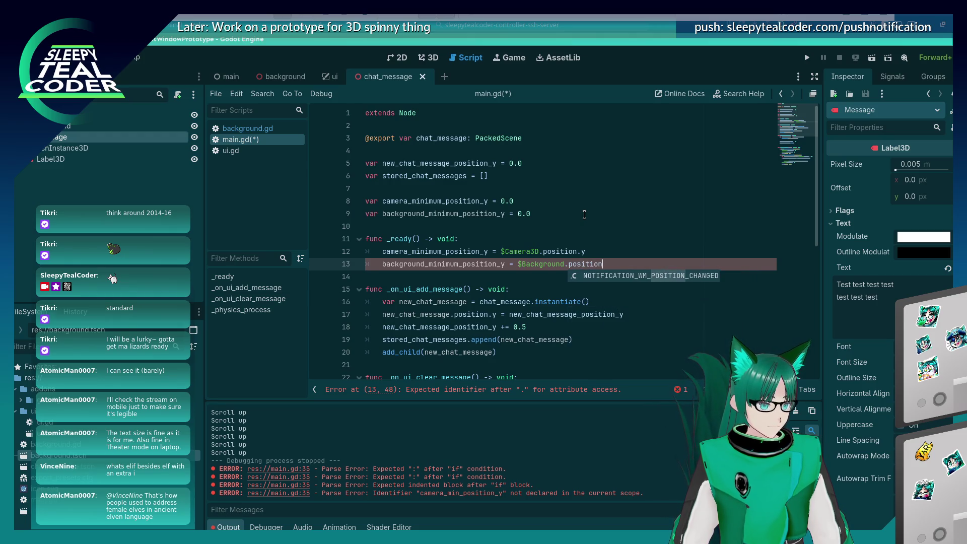
text(.y)
key(ctrl+s)
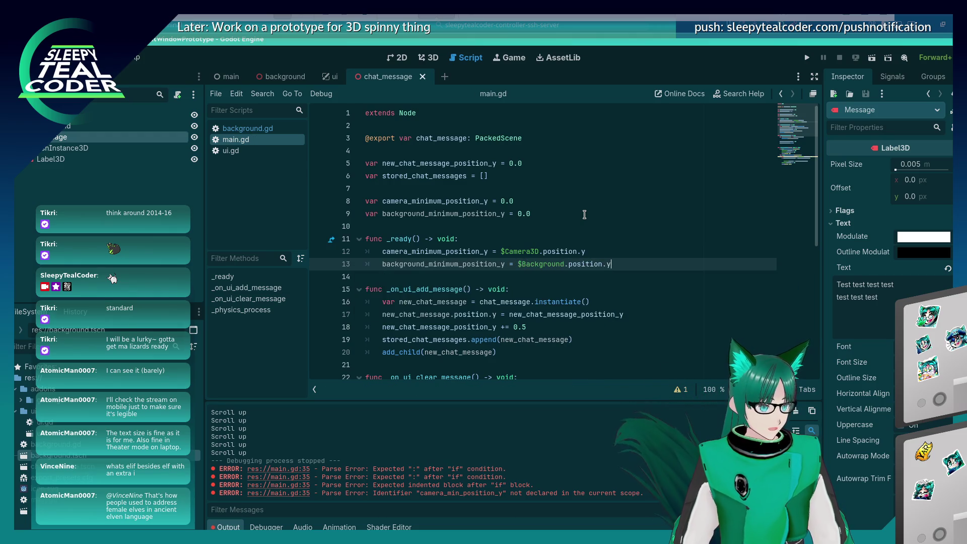
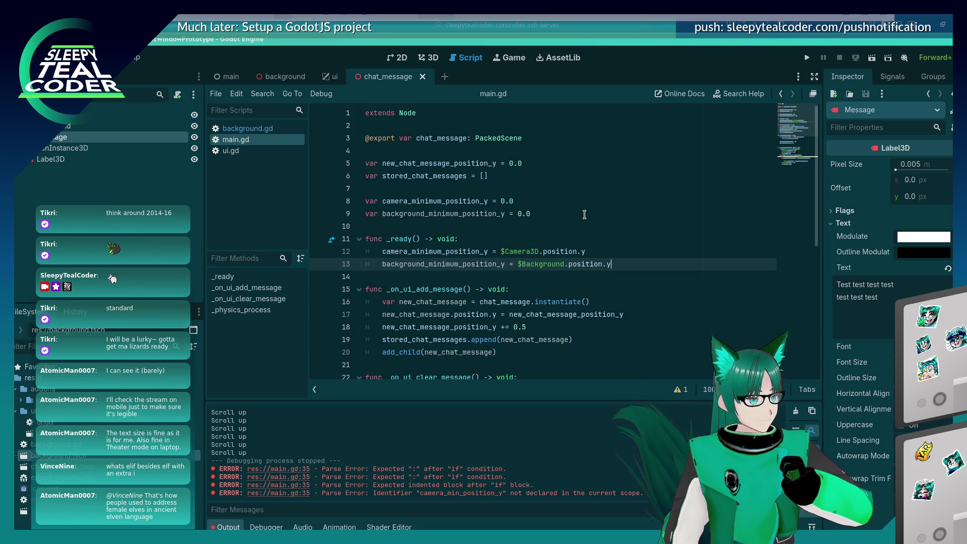
In the scroll-down if branch, set $Background.position.y to background_minimum_position_y and save.
double_click(439, 264)
key(ctrl+c)
scroll(492, 303, down, 4)
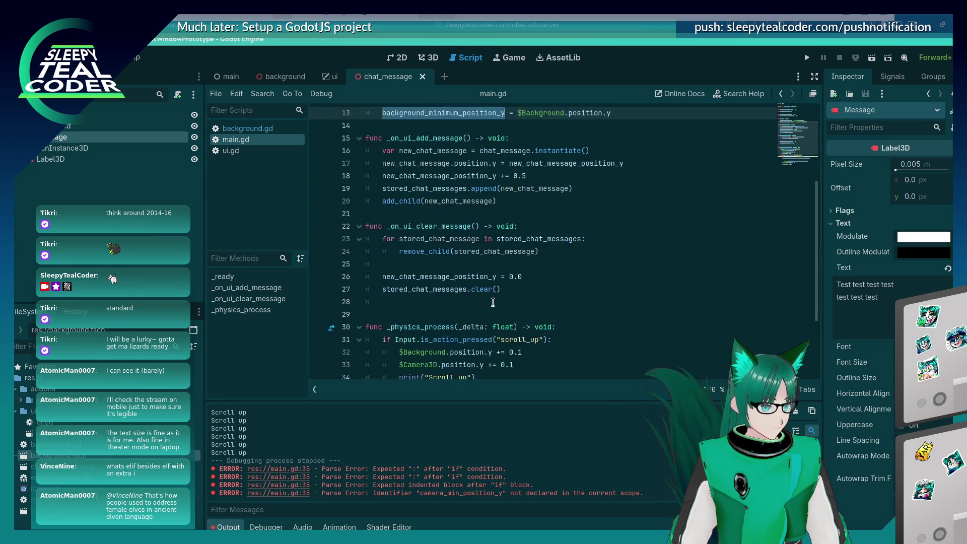
scroll(492, 303, down, 3)
click(469, 328)
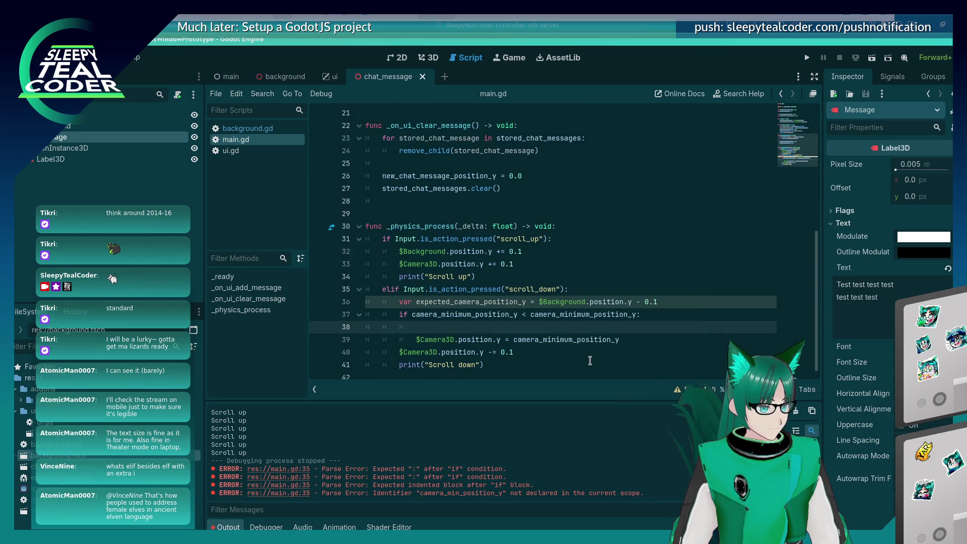
key(ctrl+v)
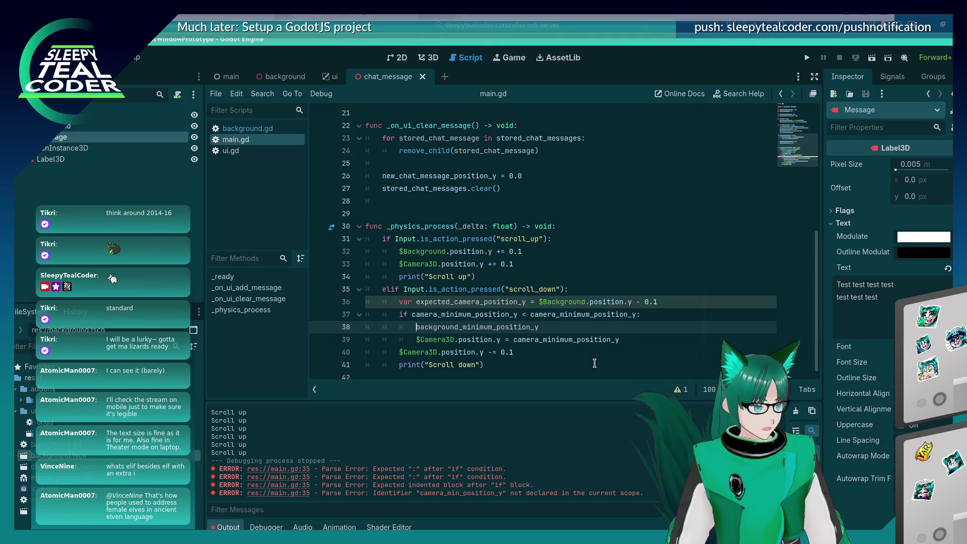
text($Background.position.y =)
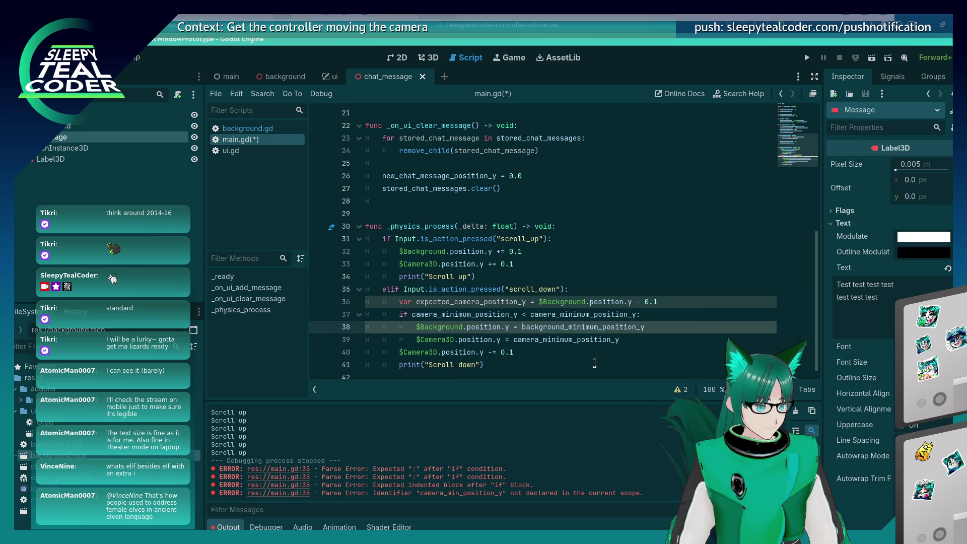
key(ctrl+space)
key(Escape)
key(Down)
key(Down)
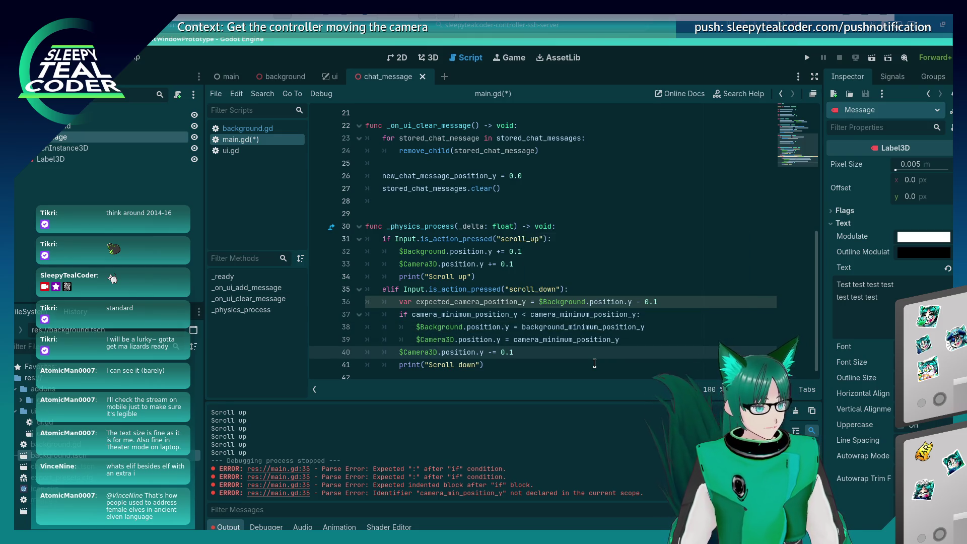
key(ctrl+s)
Add an else: branch lowering $Background and $Camera3D position.y by 0.1, save, and run the project.
key(Up)
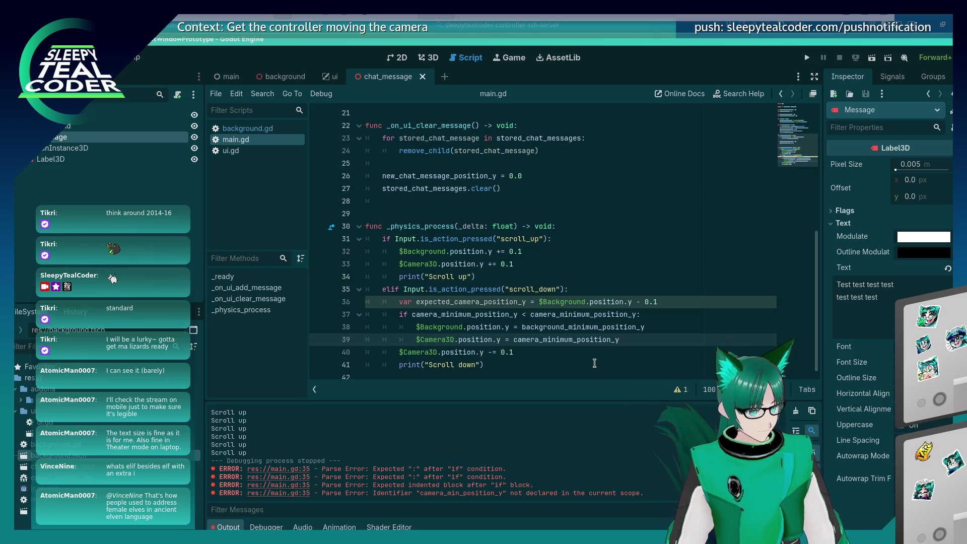
key(Return)
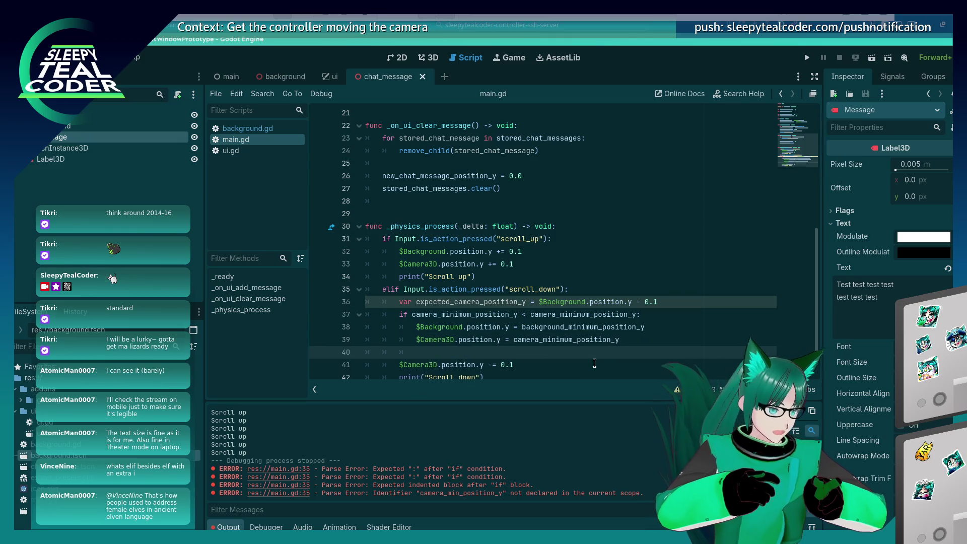
text(else:)
key(Down)
key(Home)
key(Tab)
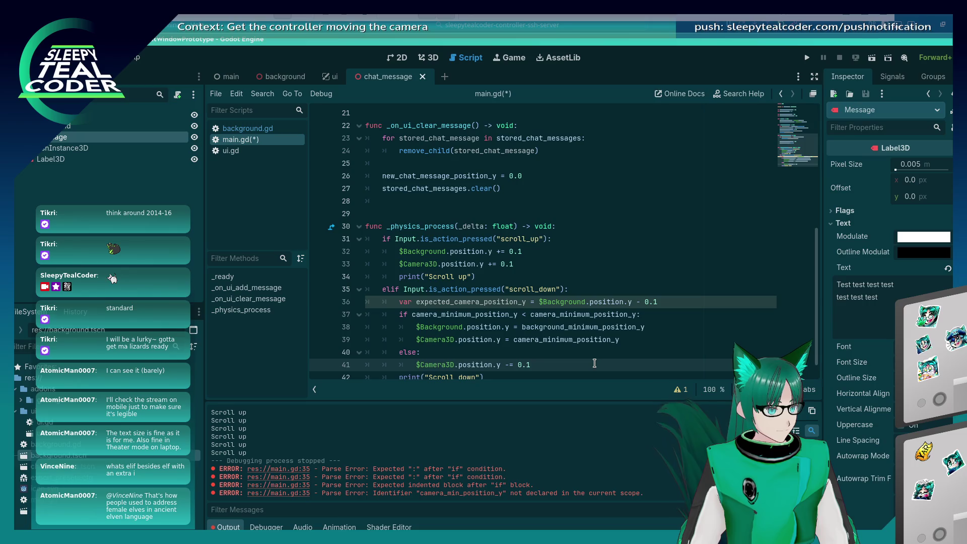
key(Up)
key(Up)
key(Up)
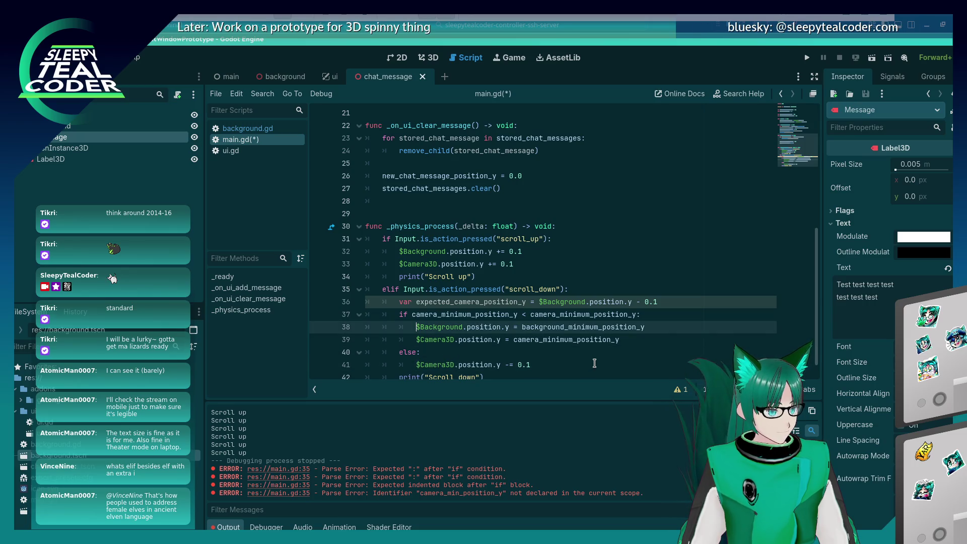
key(shift+Right)
key(shift+Right)
key(shift+Right)
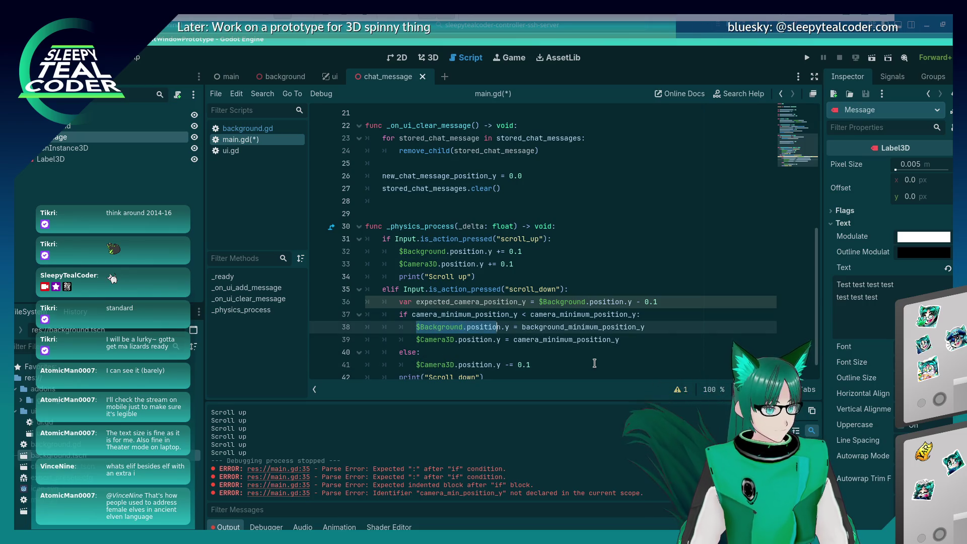
key(ctrl+c)
key(Down)
key(Down)
key(Down)
key(ctrl+shift+Return)
key(ctrl+v)
text(y)
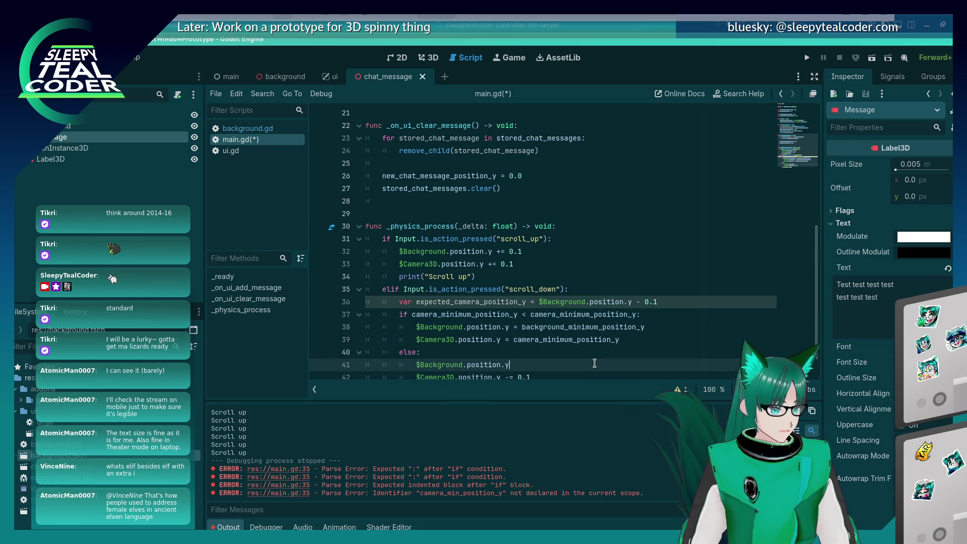
text( -= 0.1)
key(ctrl+s)
click(808, 57)
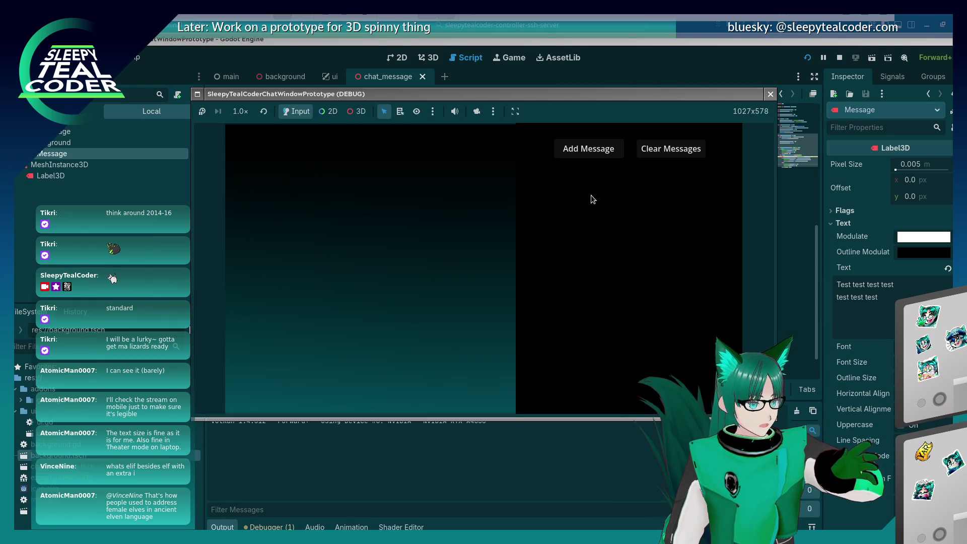
click(587, 153)
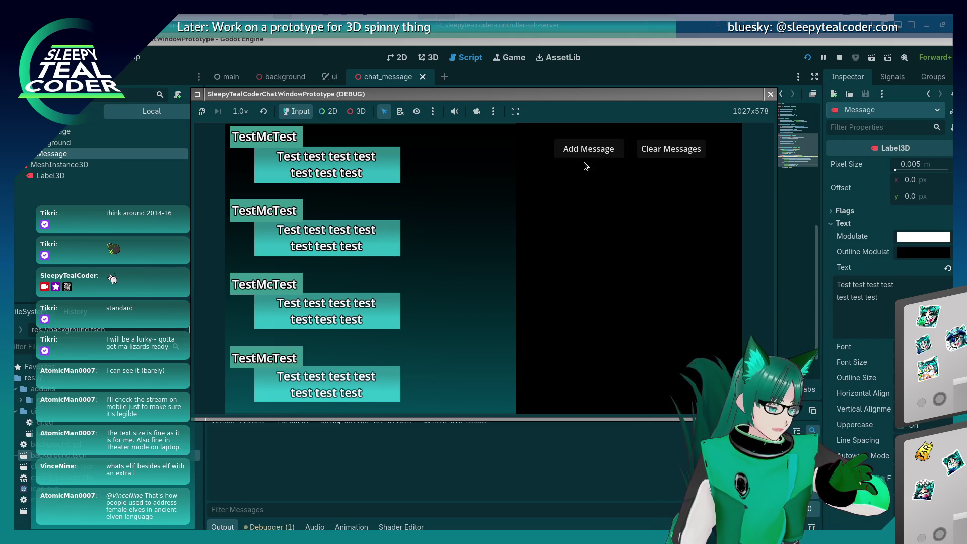
scroll(584, 162, down, 10)
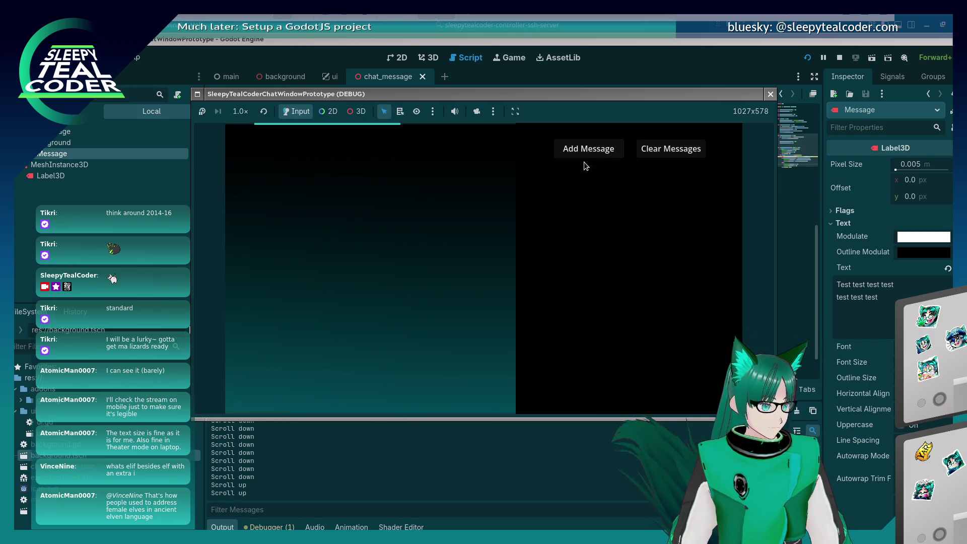
scroll(584, 162, up, 10)
click(770, 94)
click(596, 290)
scroll(592, 282, down, 2)
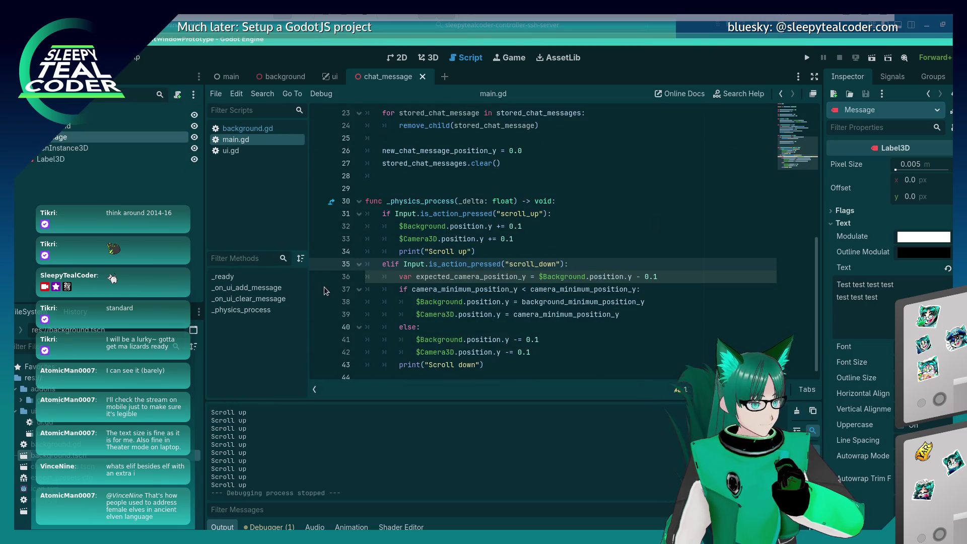
Run the prototype, add two chat messages, inspect variables at the breakpoint, and stop the game.
key(alt+Tab)
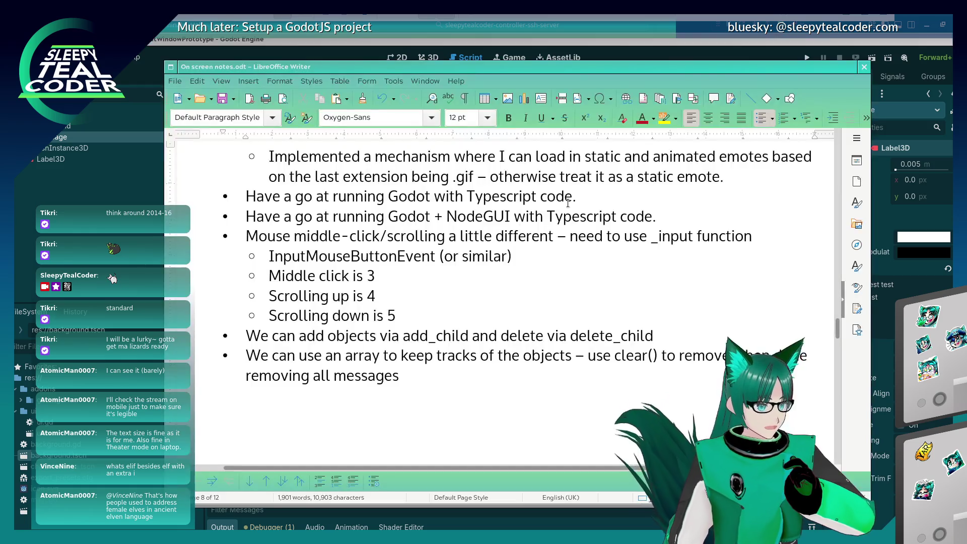
key(alt+Tab)
key(alt+Tab)
key(alt+Tab)
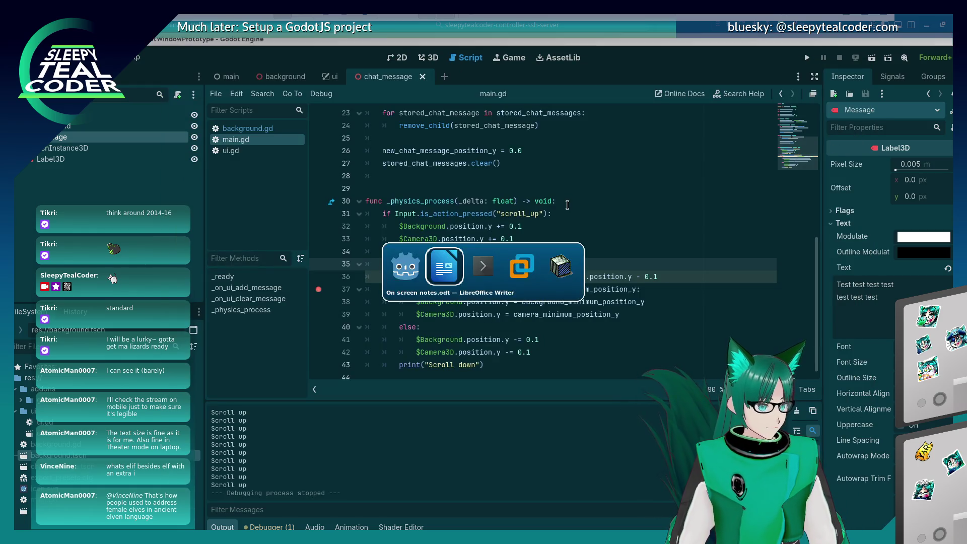
click(807, 57)
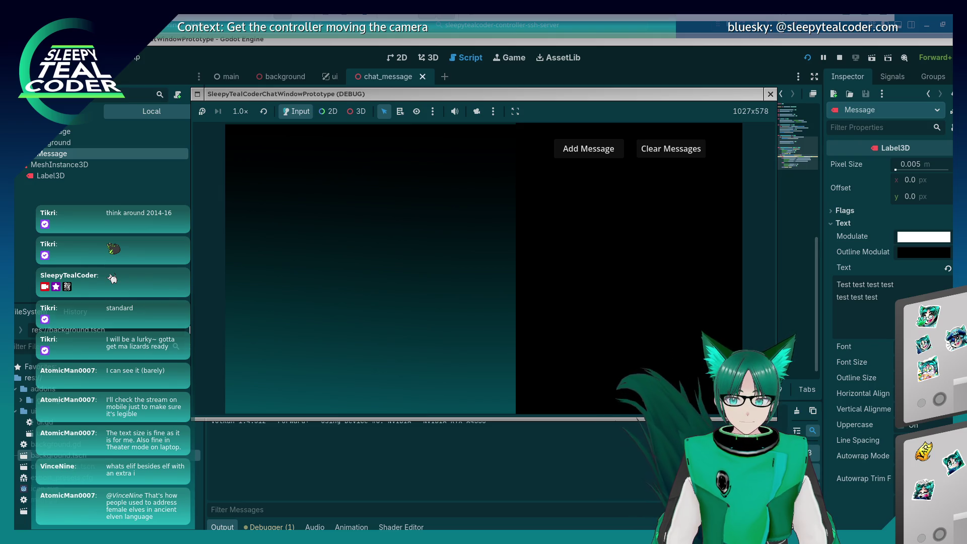
click(588, 151)
click(588, 151)
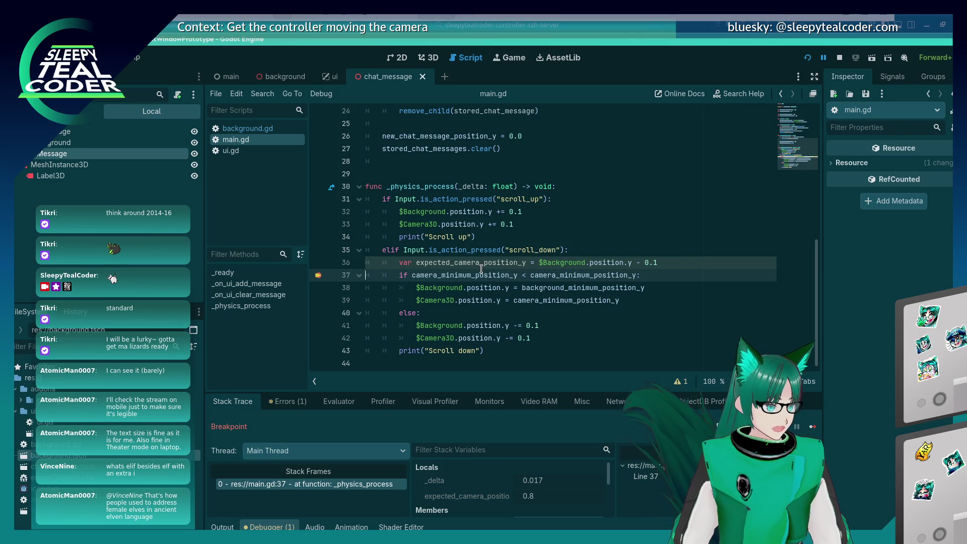
mouse_move(481, 275)
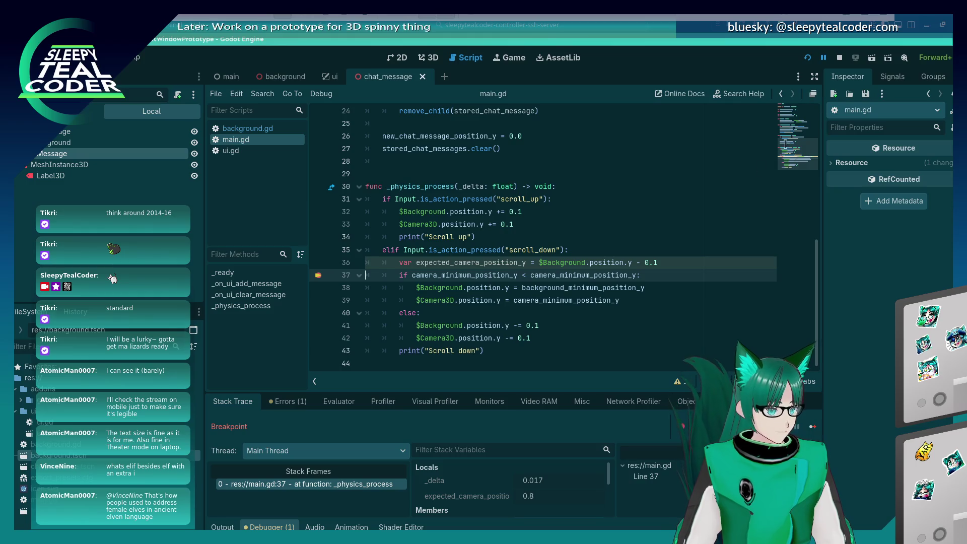
click(840, 58)
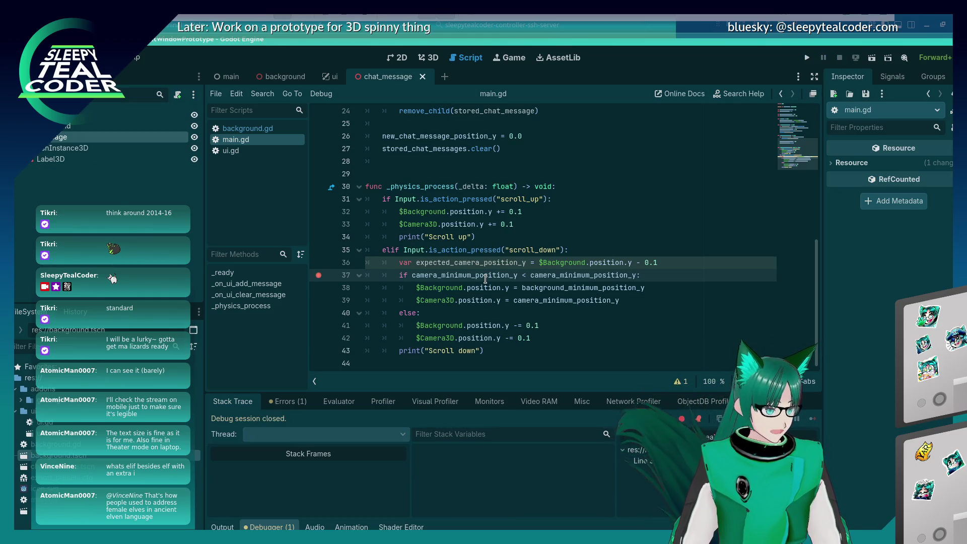
Make line 37 compare against camera_minimum_position_y, save, and relaunch the project.
double_click(489, 263)
key(ctrl+c)
double_click(489, 275)
key(ctrl+v)
key(ctrl+s)
click(806, 57)
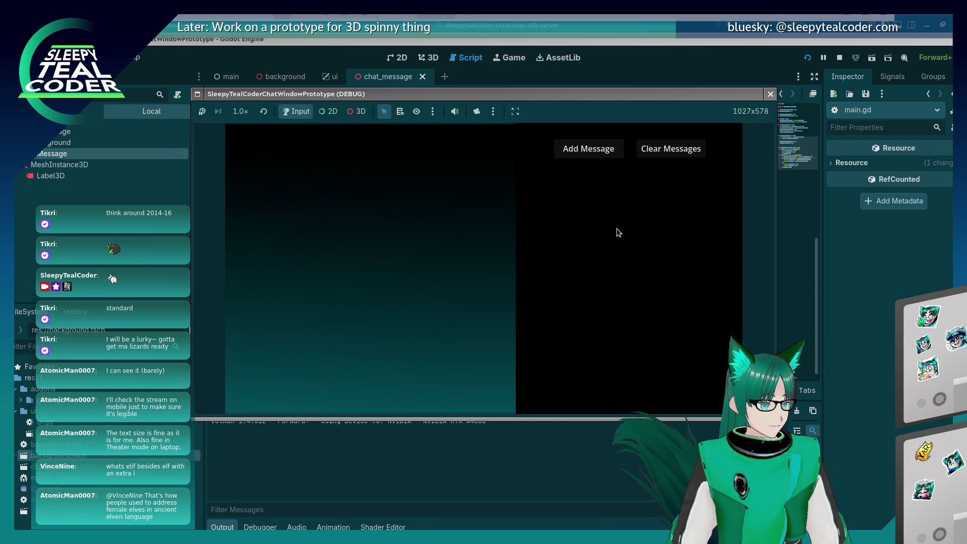
Add a message, remove the line-37 breakpoint, resume with F12, and reload the game.
click(599, 154)
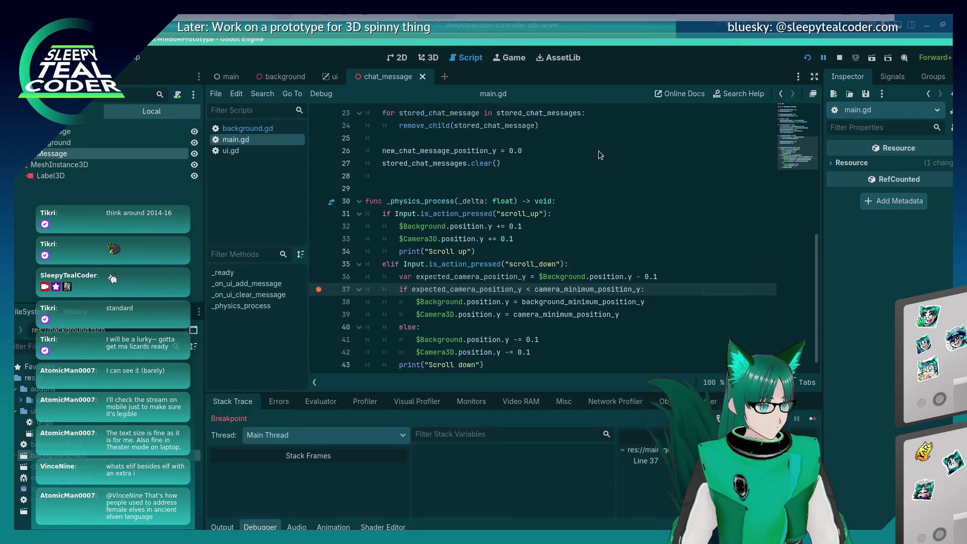
scroll(600, 151, down, 1)
click(319, 277)
key(F12)
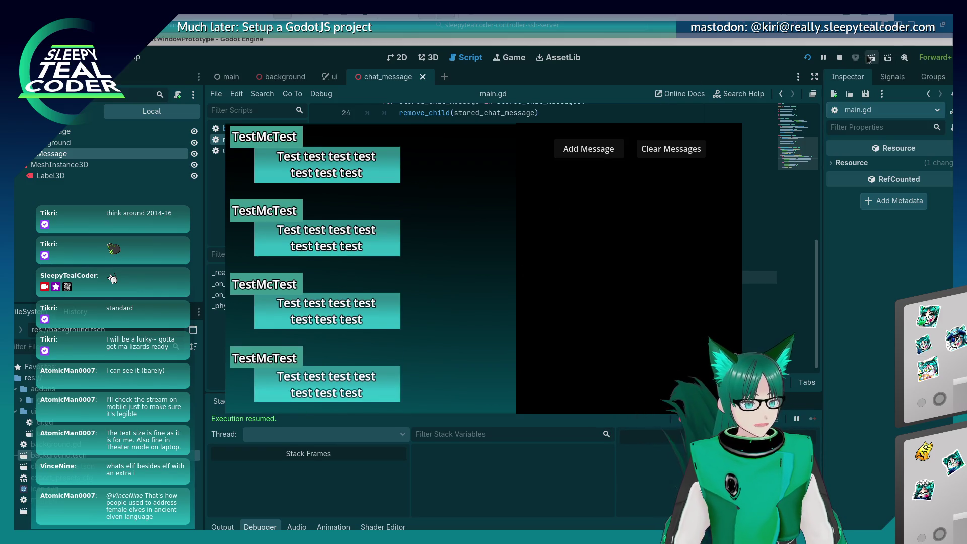
click(808, 57)
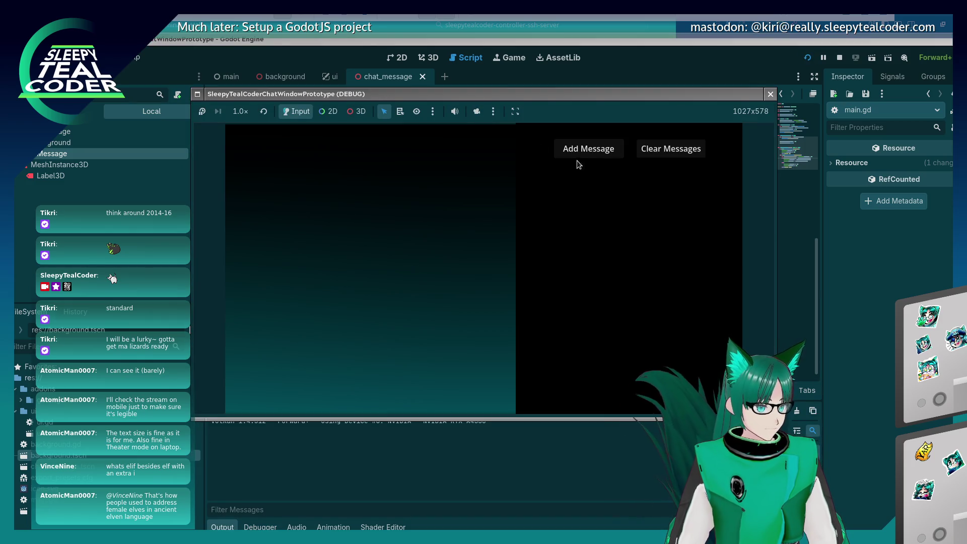
Orbit the message panels with the 3D camera override and add three more test messages.
click(481, 112)
click(356, 111)
drag(459, 319, 462, 240)
mouse_move(460, 204)
mouse_down()
mouse_move(493, 280)
mouse_move(462, 307)
mouse_move(446, 189)
mouse_move(458, 258)
mouse_move(444, 239)
mouse_up()
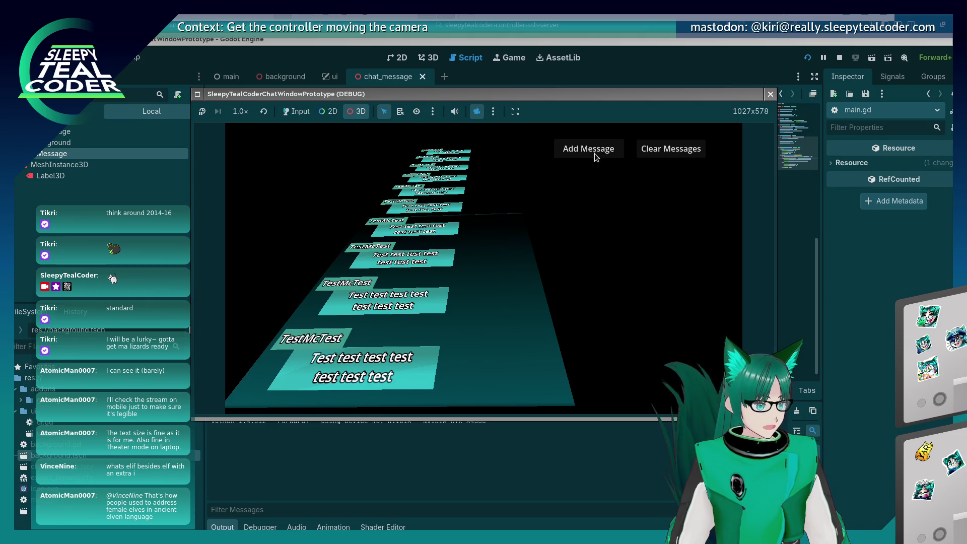
click(312, 114)
click(614, 153)
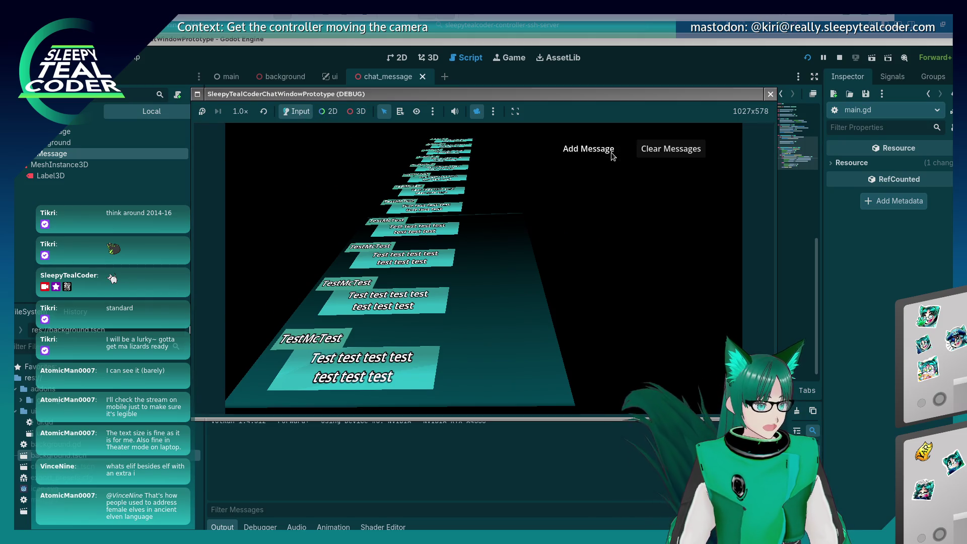
click(610, 152)
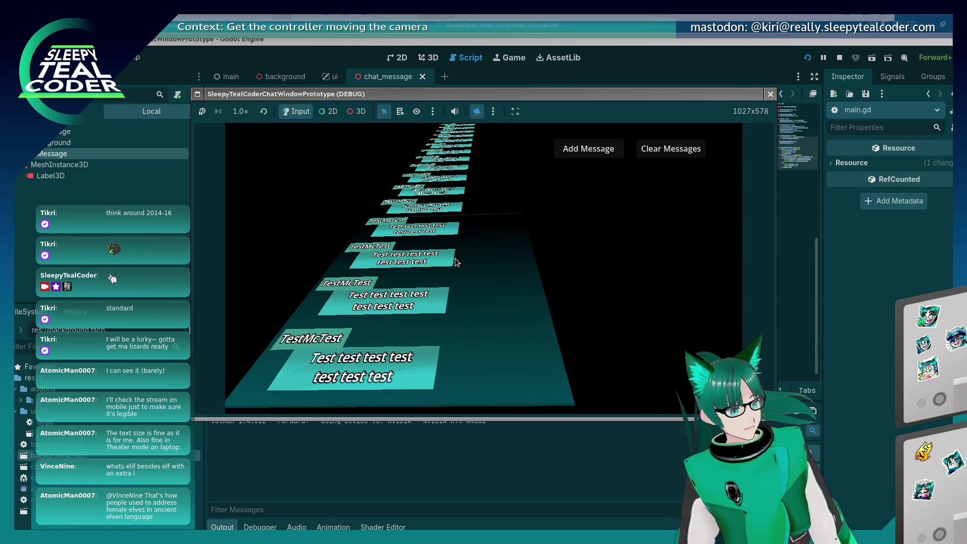
Scroll the game repeatedly up and down to test camera scrolling through the message stack.
click(289, 115)
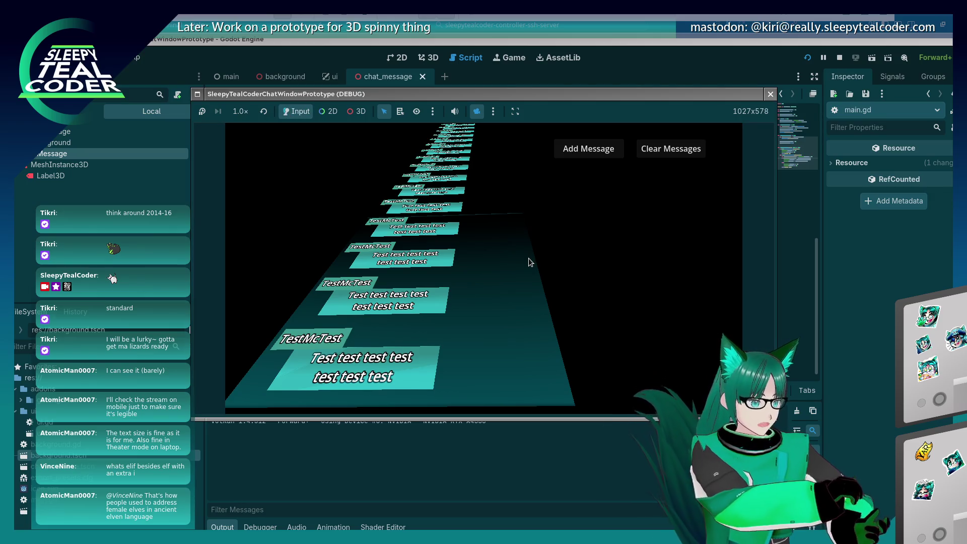
scroll(528, 262, down, 5)
scroll(529, 261, up, 4)
scroll(528, 261, up, 2)
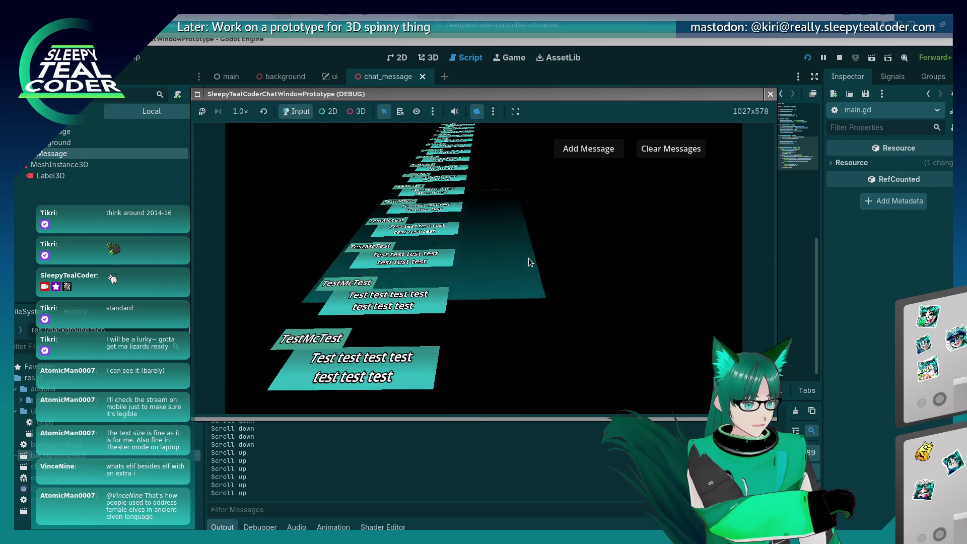
scroll(529, 261, down, 8)
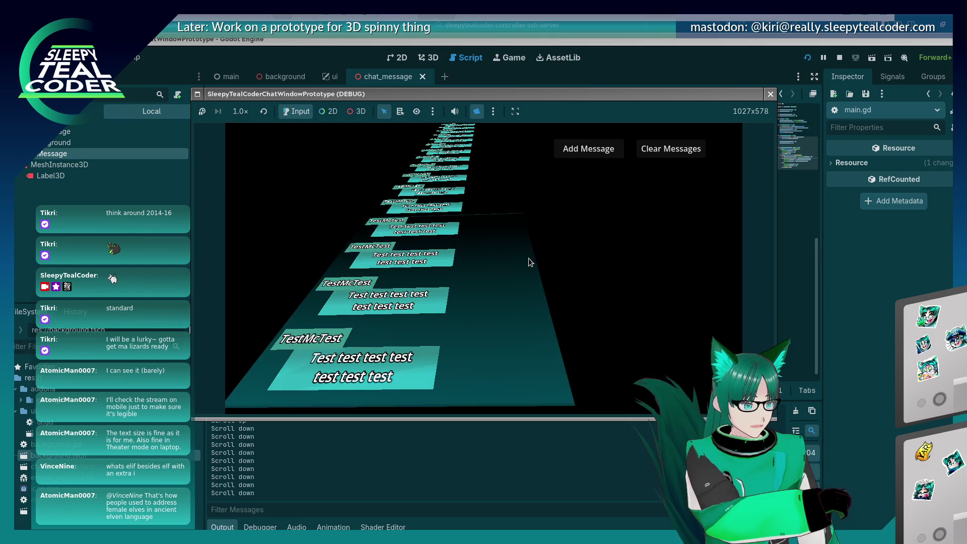
scroll(529, 262, down, 10)
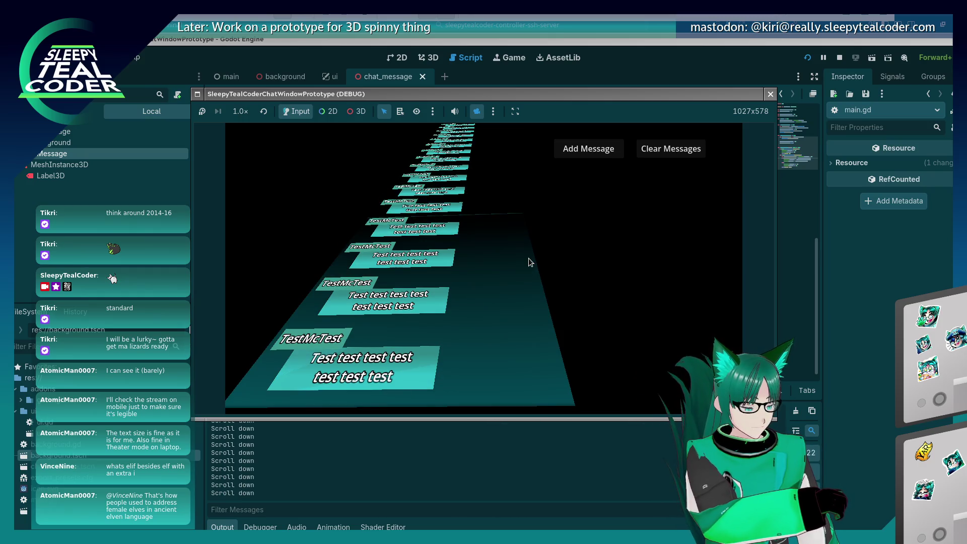
scroll(528, 258, up, 2)
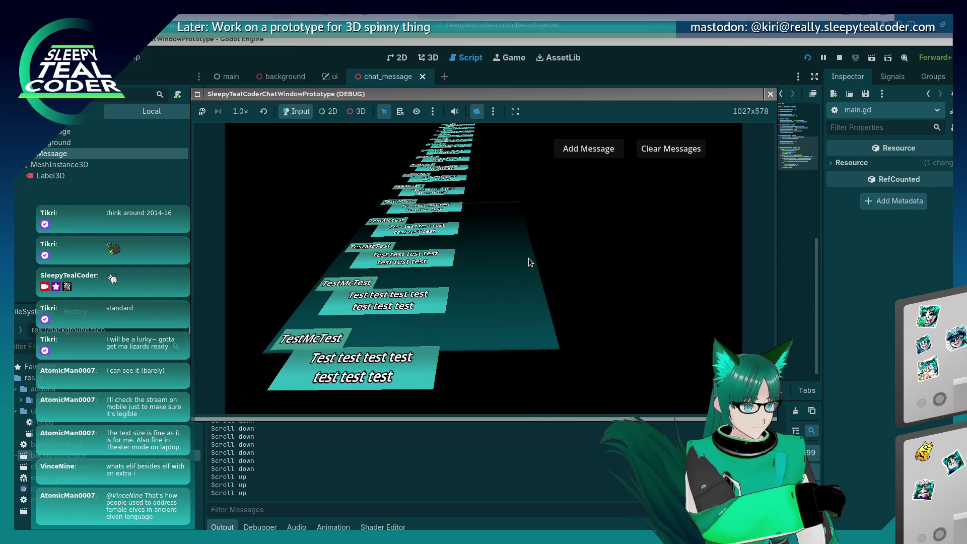
scroll(527, 258, down, 4)
scroll(528, 258, down, 4)
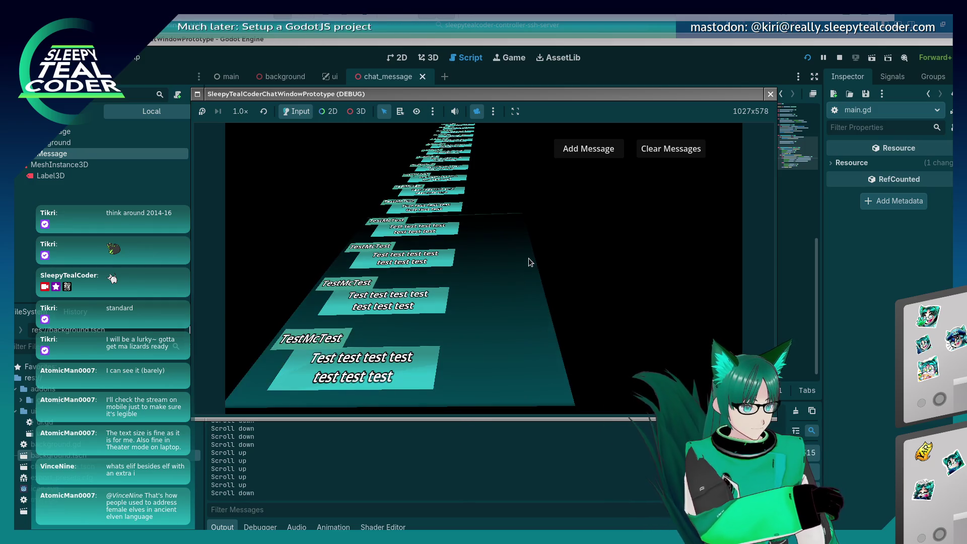
scroll(527, 258, up, 1)
scroll(528, 258, up, 2)
scroll(528, 258, down, 7)
scroll(528, 261, up, 10)
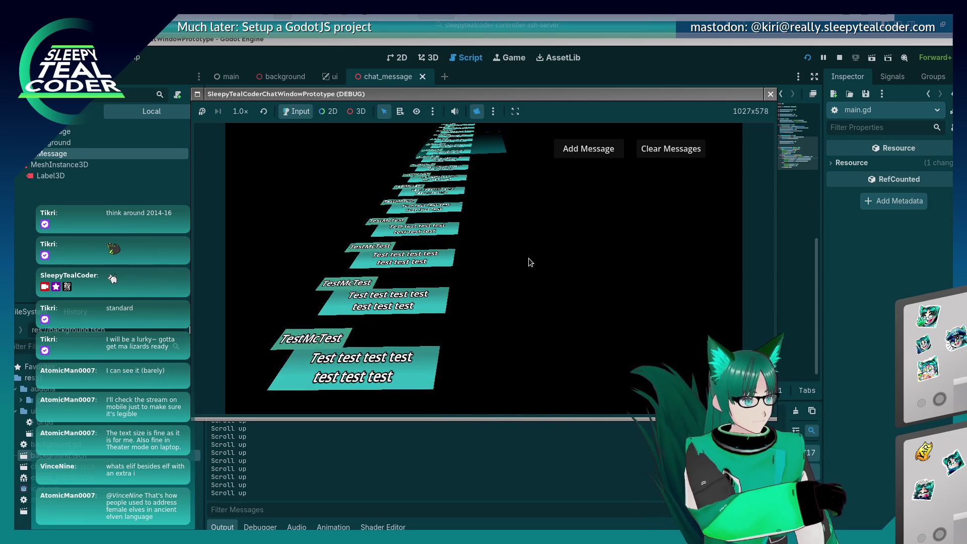
scroll(528, 257, up, 3)
scroll(528, 258, down, 10)
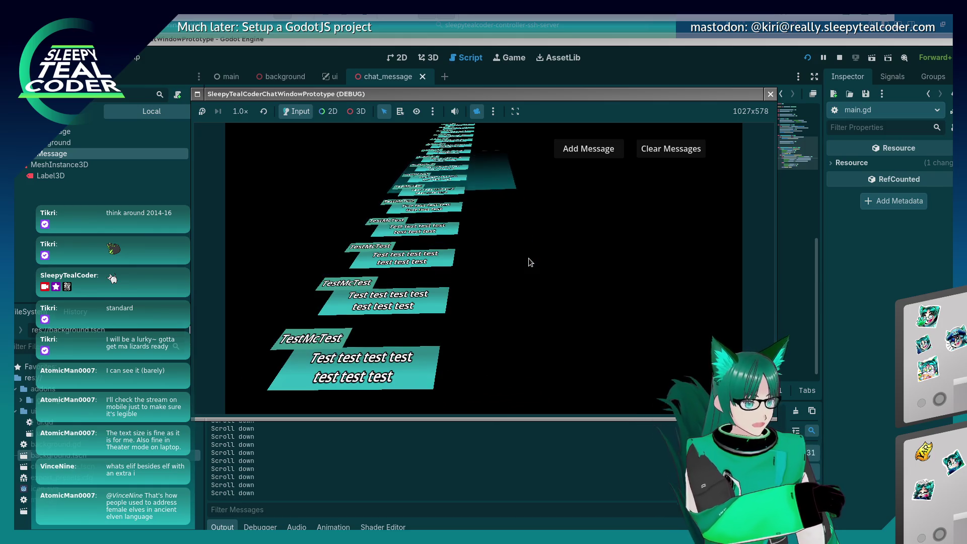
scroll(527, 257, down, 5)
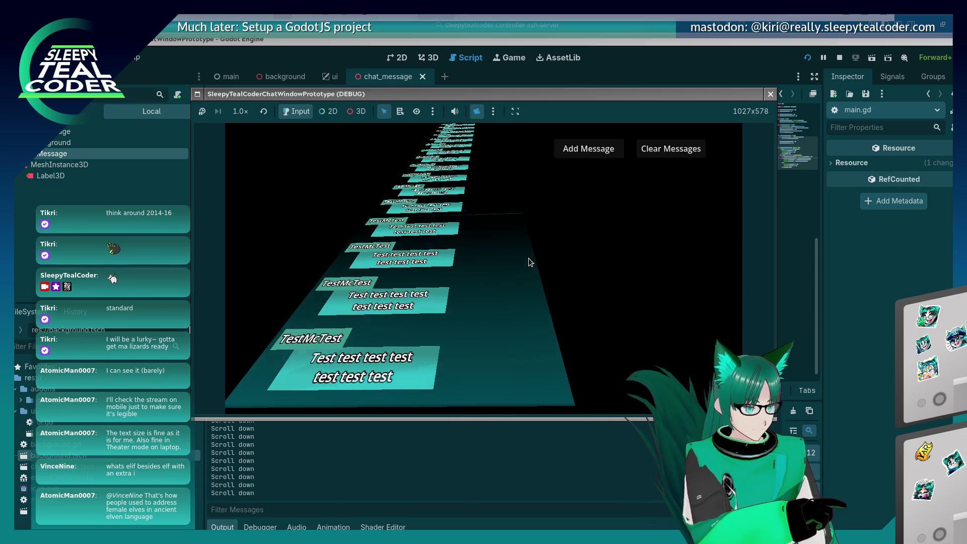
scroll(528, 260, down, 2)
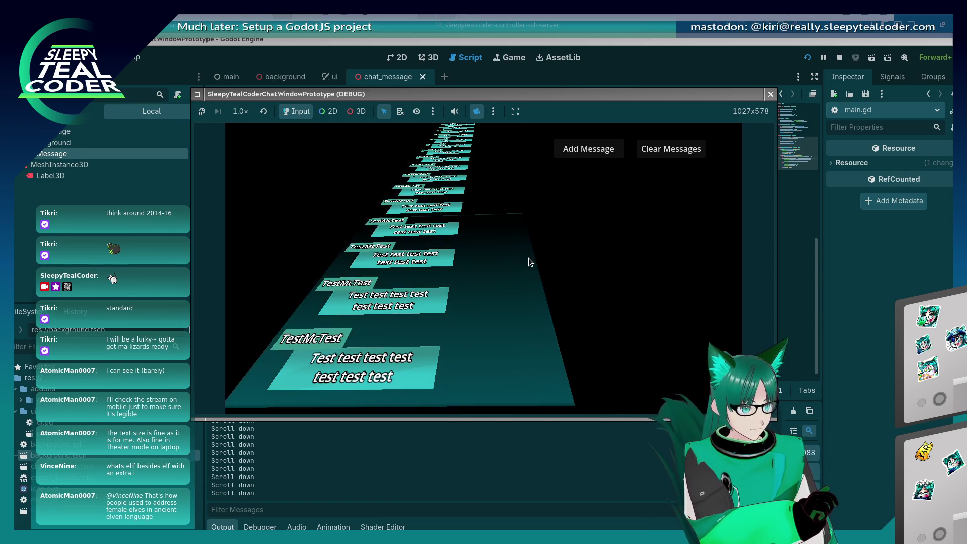
scroll(528, 258, down, 2)
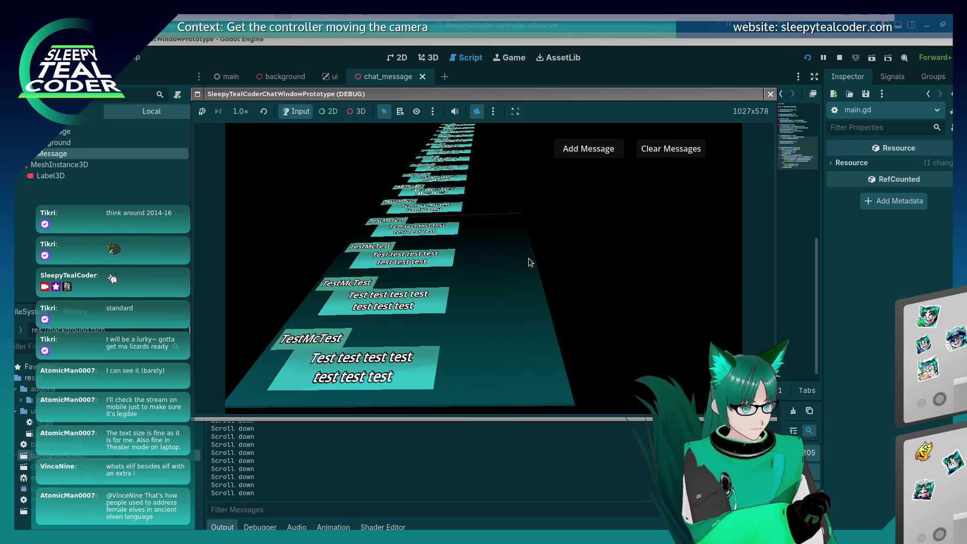
scroll(528, 259, up, 4)
scroll(528, 258, up, 6)
scroll(528, 257, down, 10)
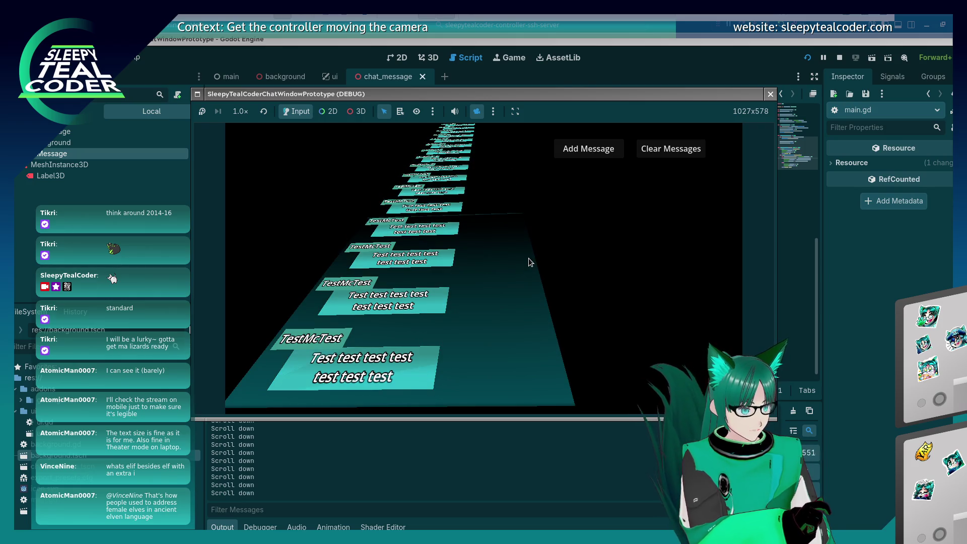
click(663, 59)
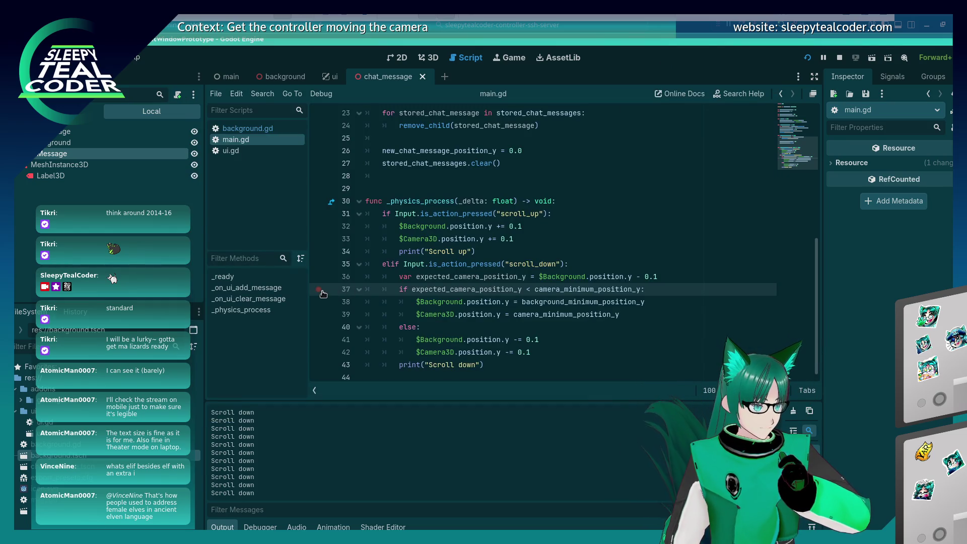
Read the breakpoint variable values, change Background to Camera3D on line 36, and relaunch with F5.
key(alt+Tab)
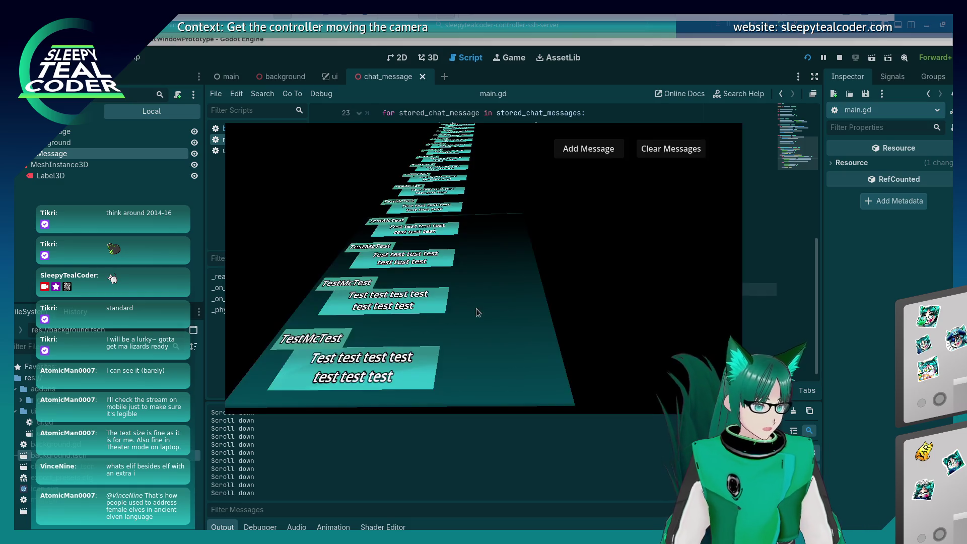
scroll(475, 308, down, 1)
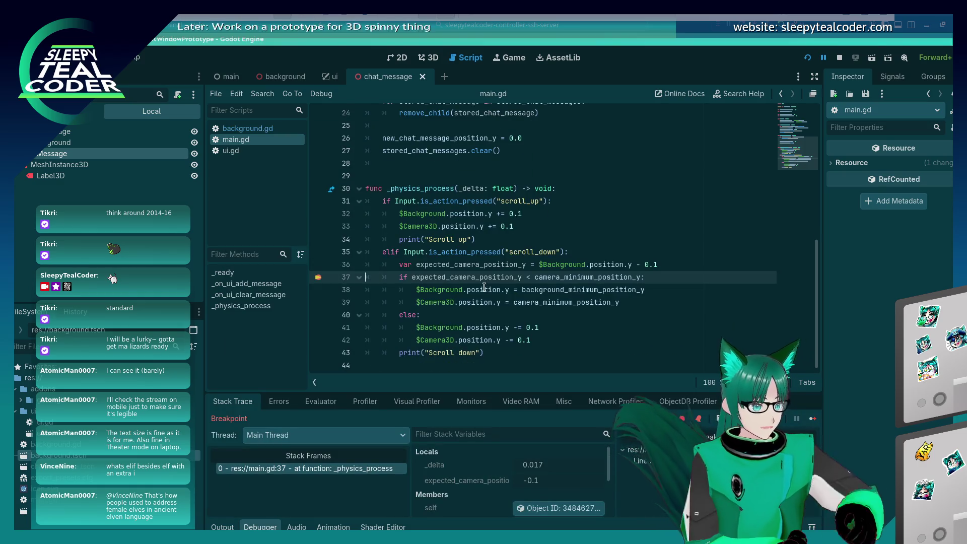
mouse_move(461, 277)
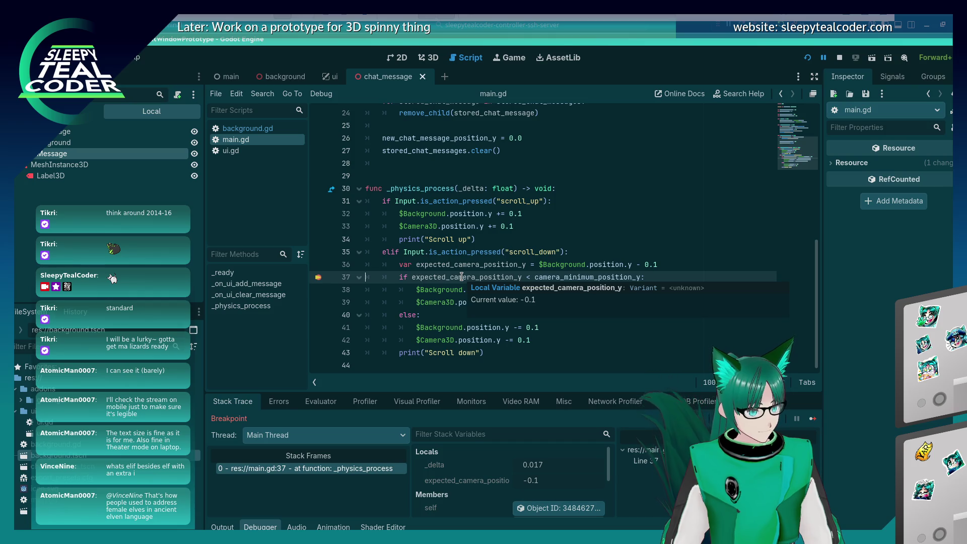
mouse_move(555, 279)
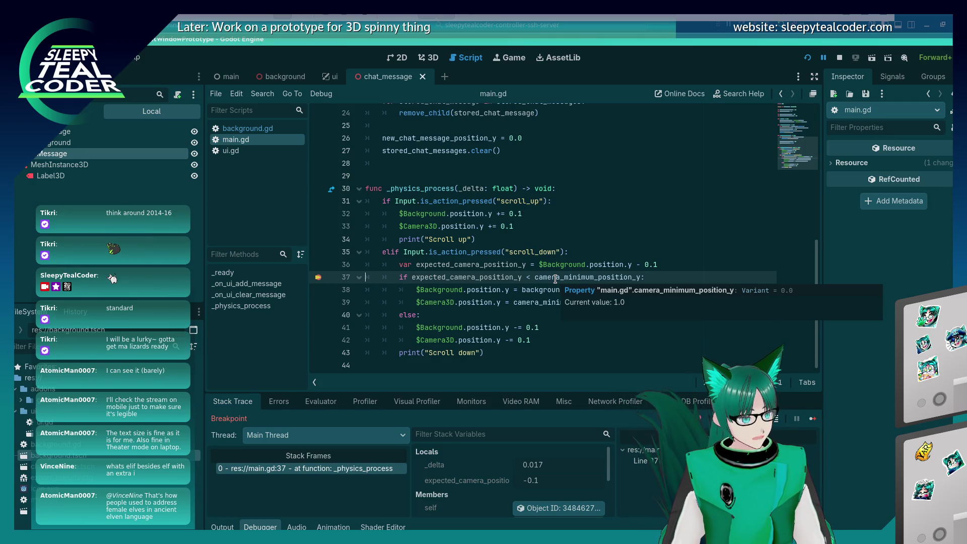
double_click(559, 264)
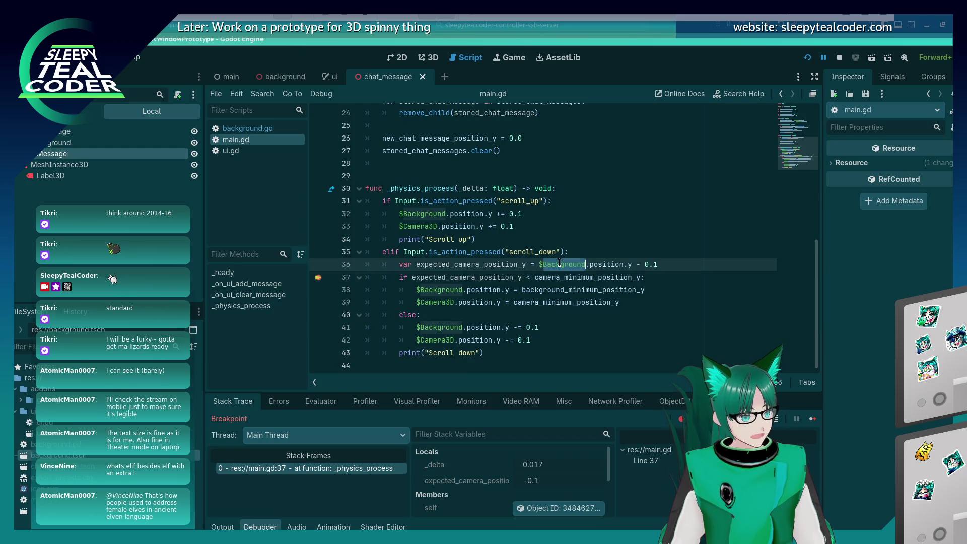
text(Camera3D)
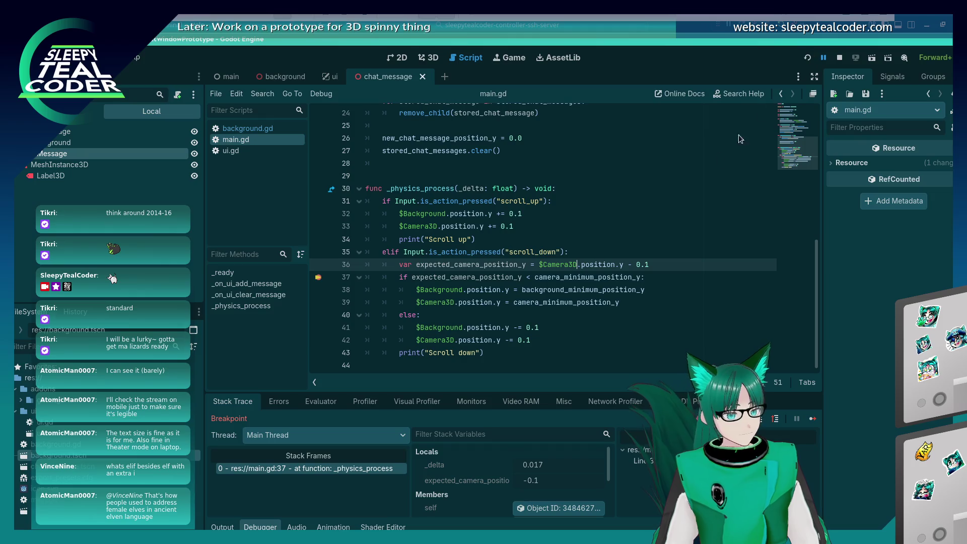
key(F5)
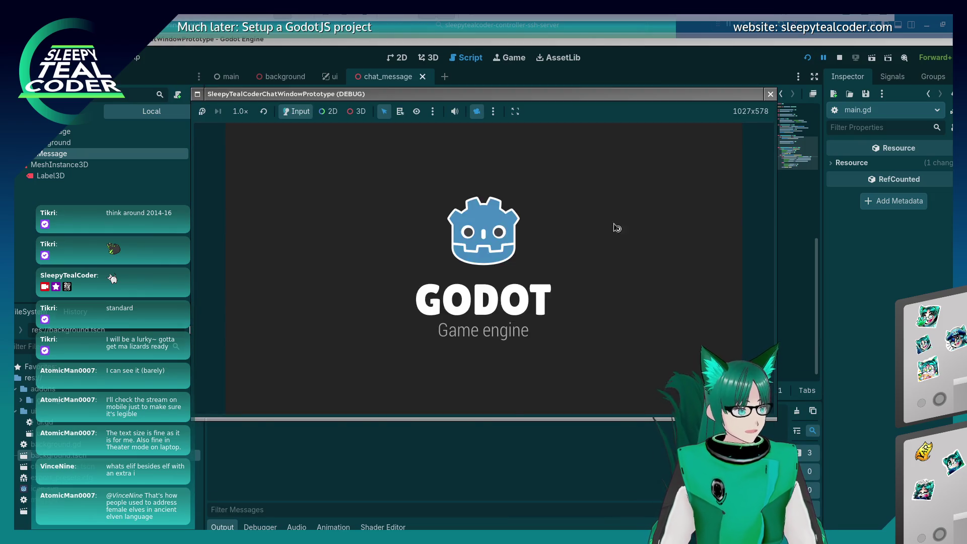
Add a batch of test messages, orbit the free 3D camera, then scroll until line 37 breaks and resume.
click(587, 150)
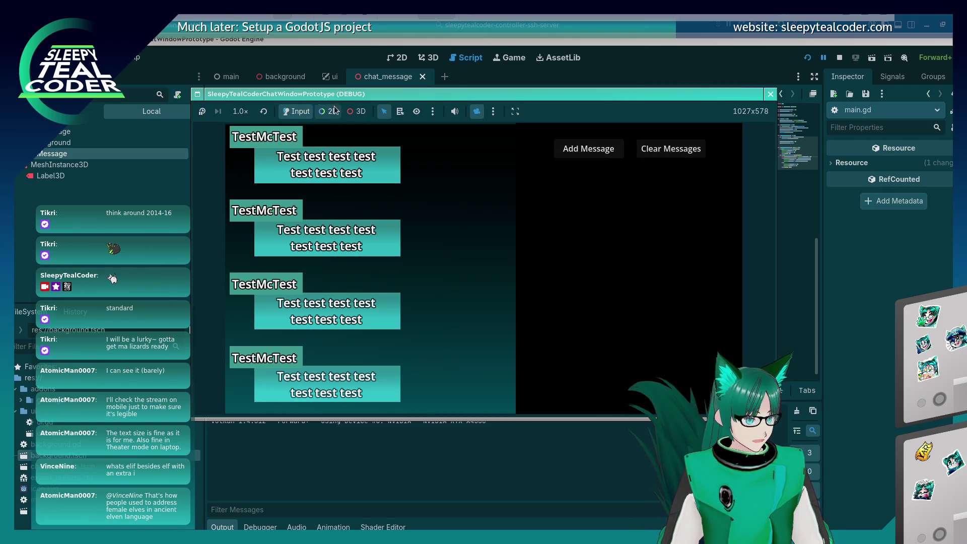
click(356, 111)
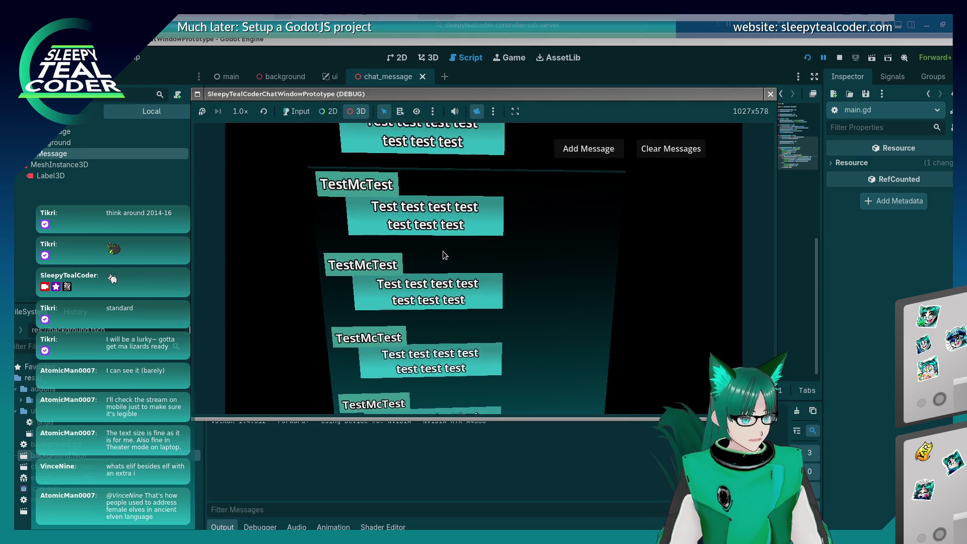
scroll(443, 226, down, 5)
mouse_move(446, 209)
mouse_down()
mouse_move(427, 258)
mouse_move(431, 217)
mouse_move(423, 240)
mouse_up()
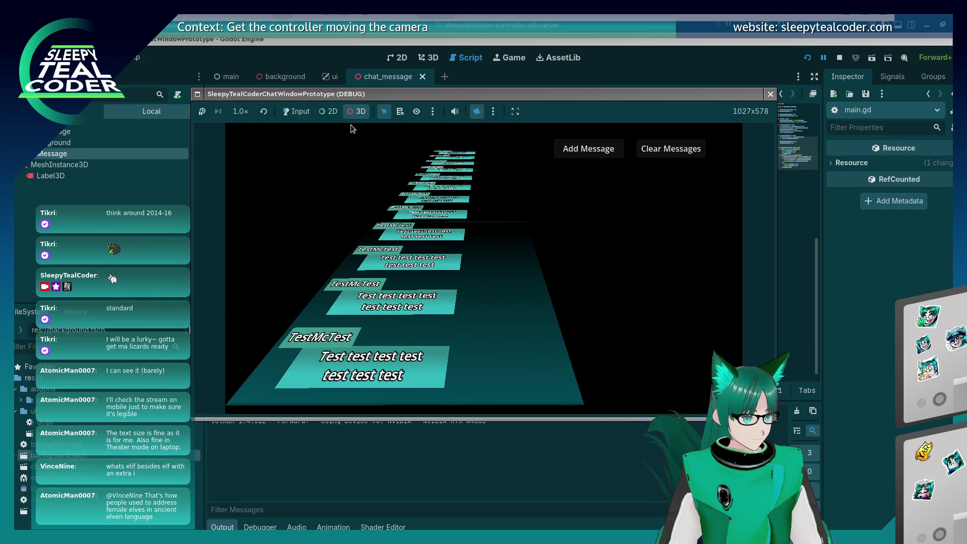
click(297, 111)
scroll(392, 234, up, 5)
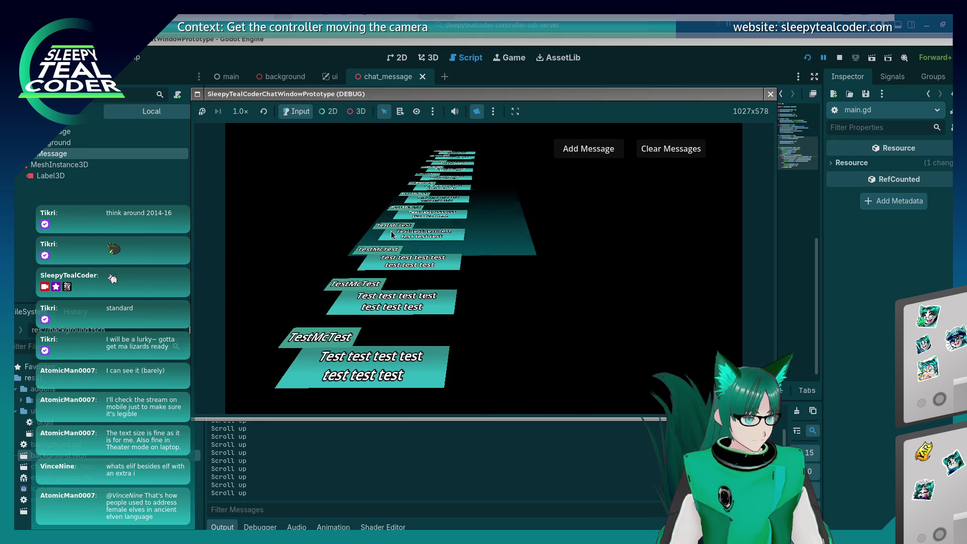
scroll(391, 235, down, 1)
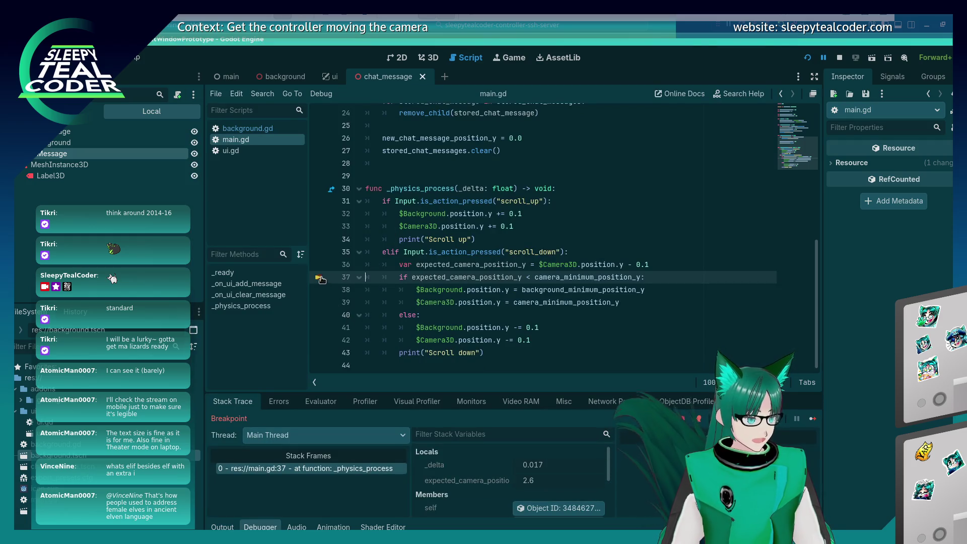
click(805, 413)
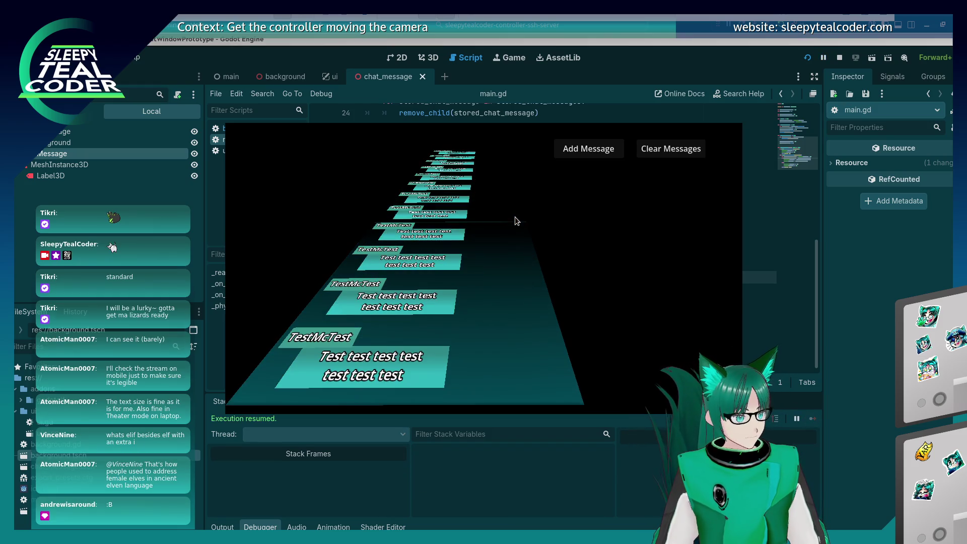
Scroll once more in the game, then stop the debug session with F8.
scroll(515, 216, down, 3)
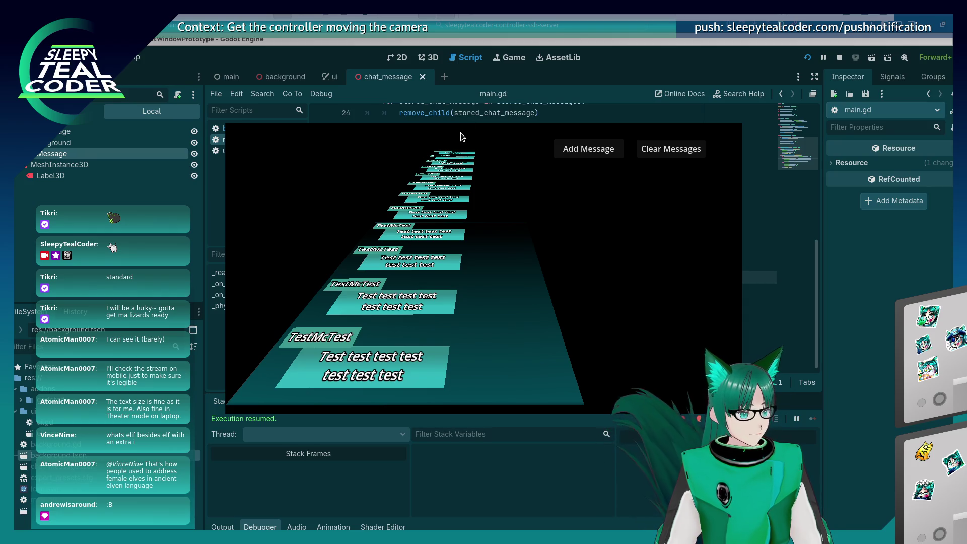
key(F8)
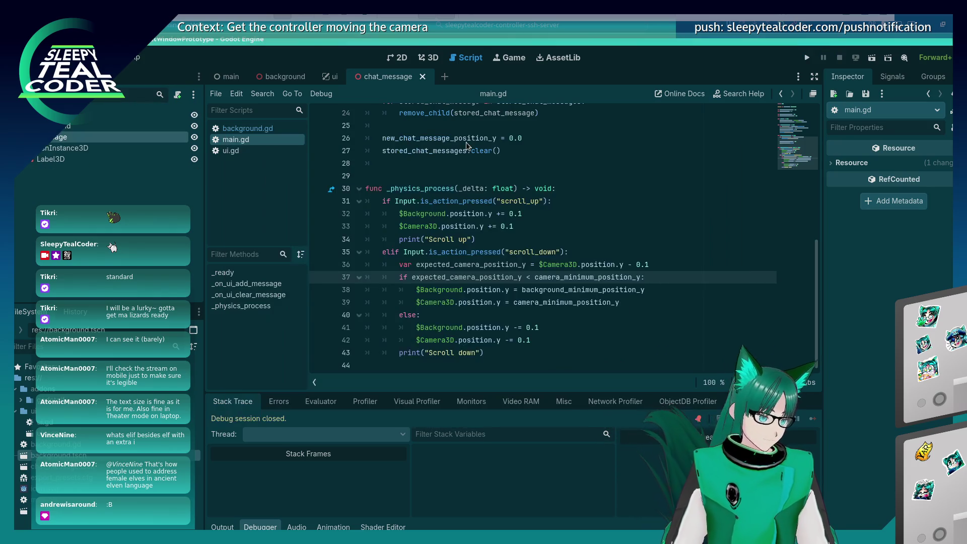
Relaunch the game, add three TestMcTest messages, and tilt the 3D camera override over the cards.
click(807, 58)
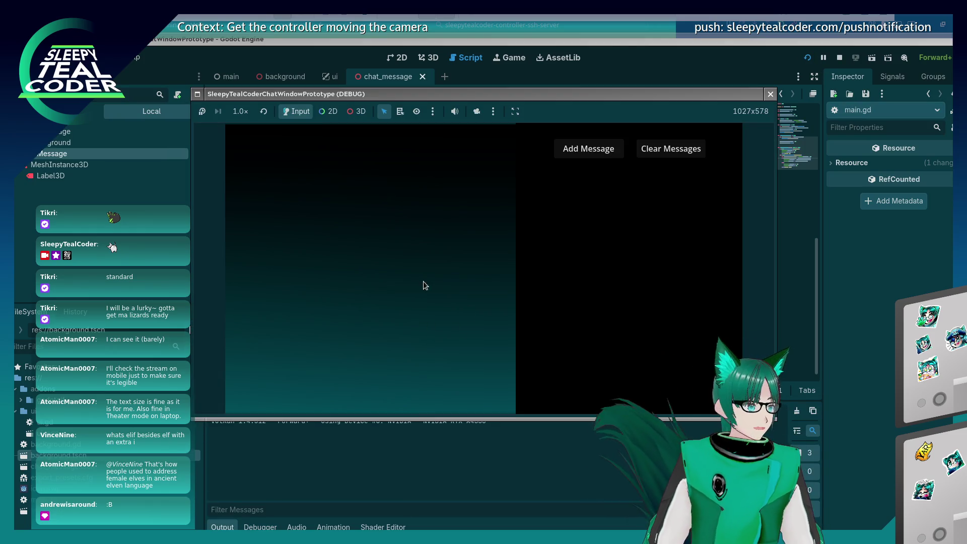
click(565, 154)
click(565, 153)
click(565, 154)
click(565, 153)
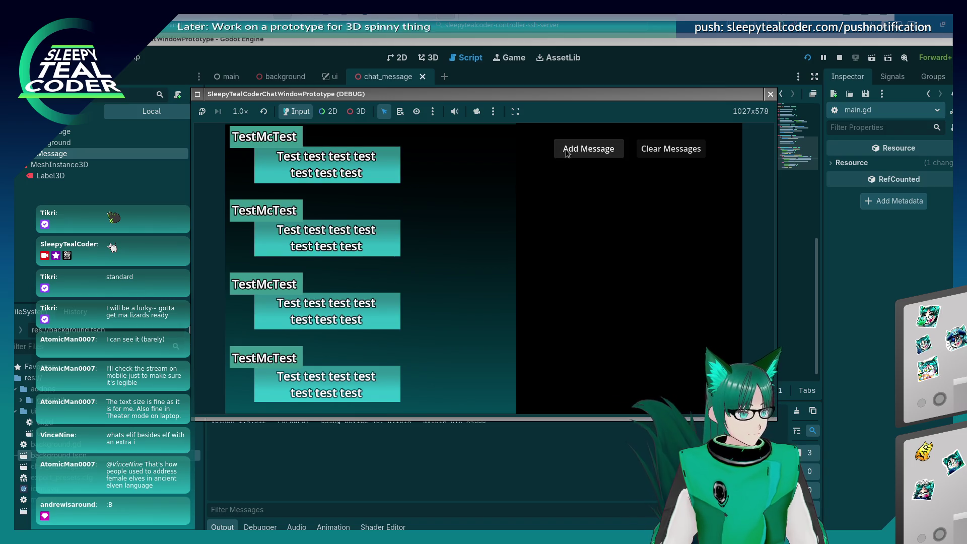
click(477, 111)
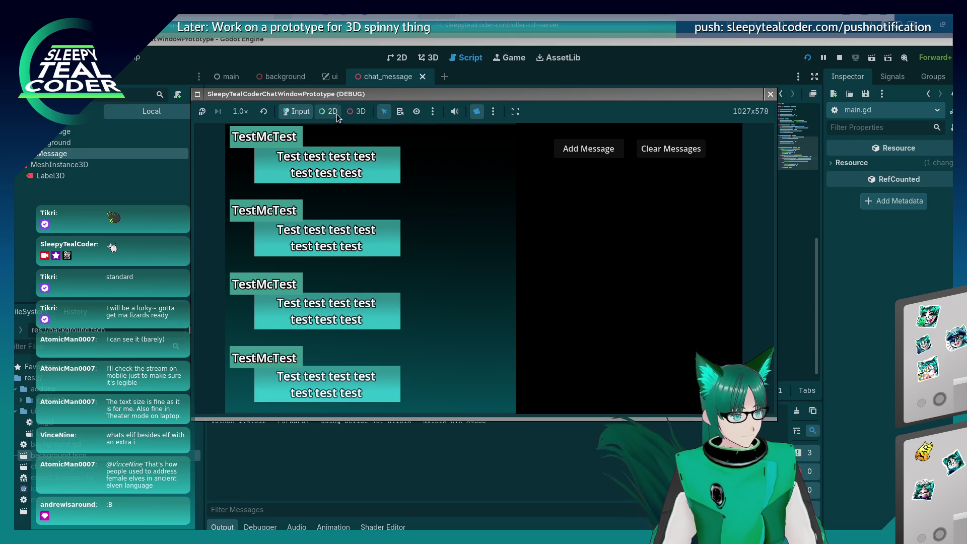
click(358, 111)
mouse_move(418, 234)
mouse_down()
mouse_move(409, 224)
mouse_move(412, 186)
mouse_move(426, 156)
mouse_move(415, 274)
mouse_move(396, 280)
mouse_up()
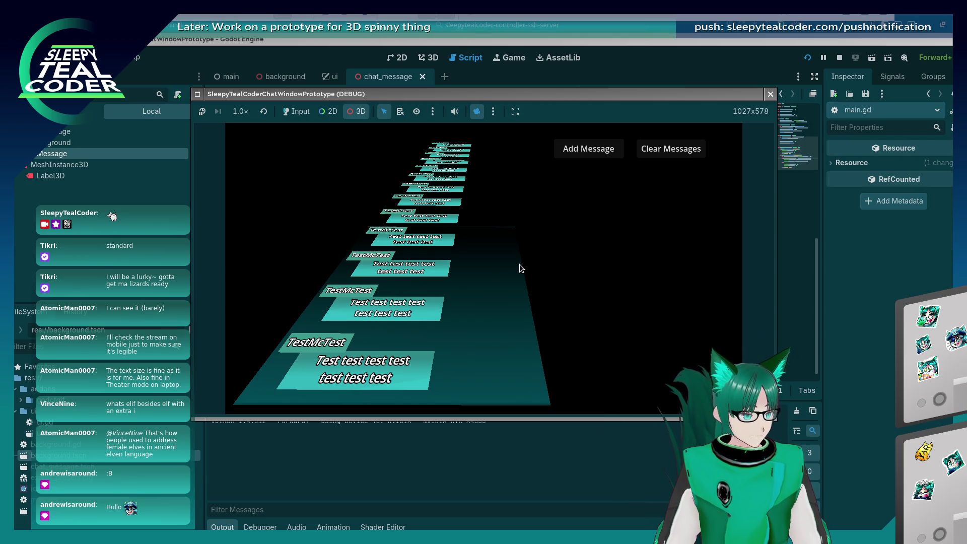
click(423, 217)
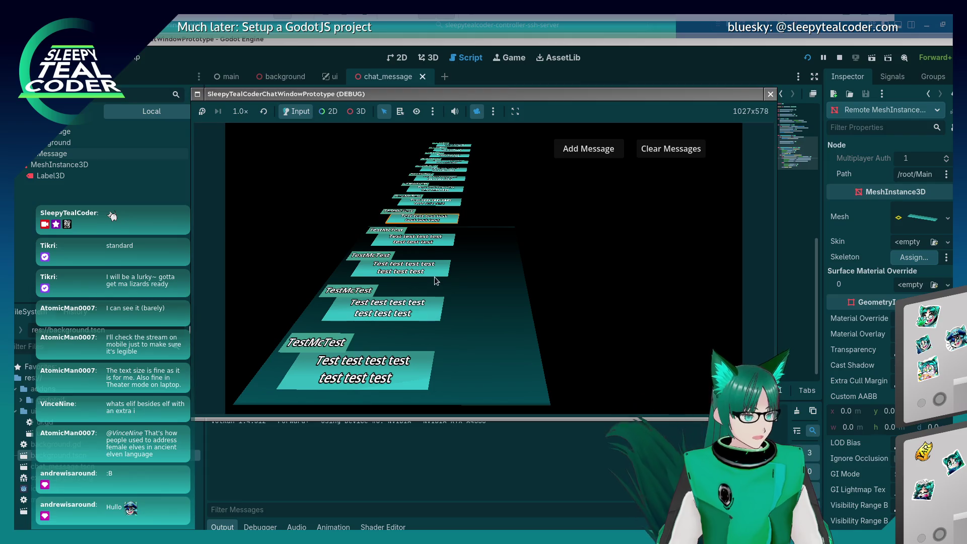
Scroll up and down through the TestMcTest stack, first in 3D view, then with the game's own camera.
scroll(434, 276, up, 10)
scroll(434, 276, down, 10)
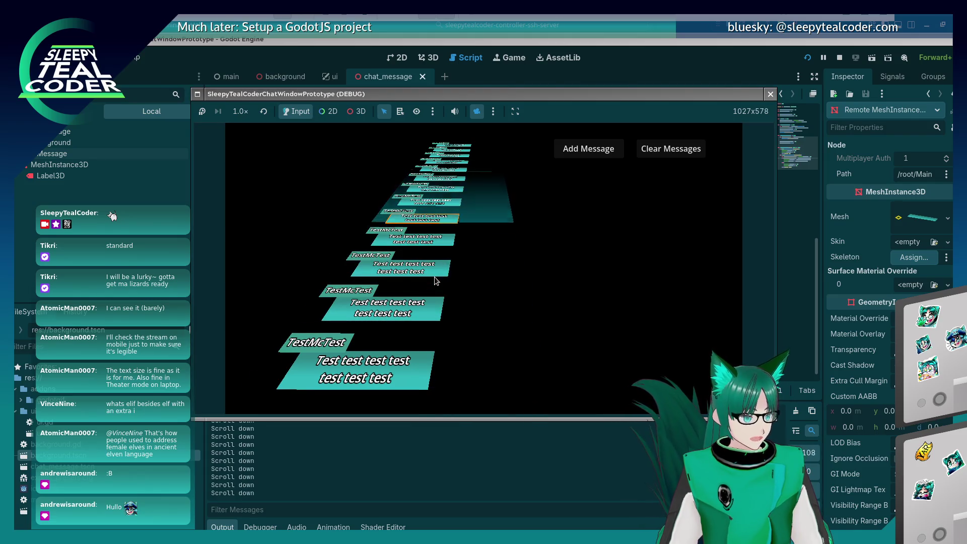
scroll(536, 240, down, 5)
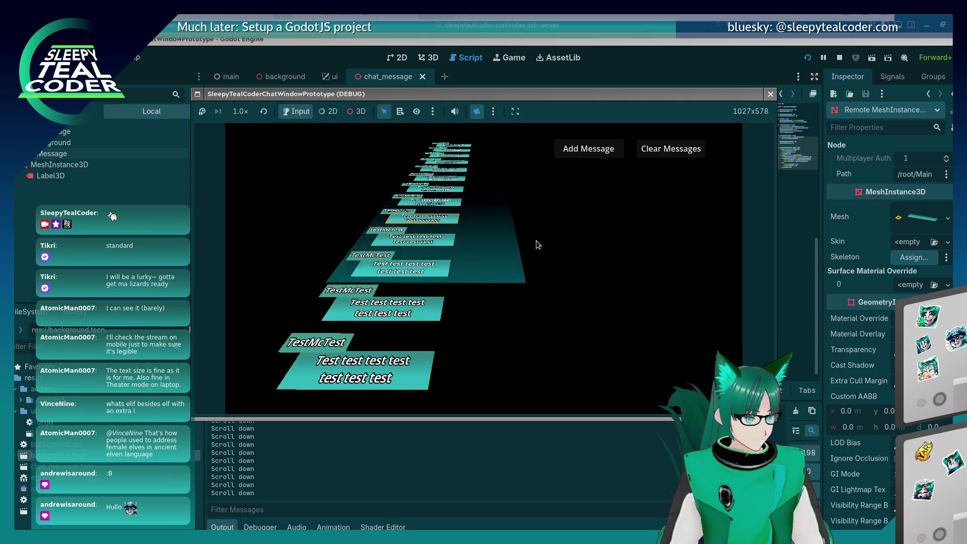
scroll(536, 244, up, 10)
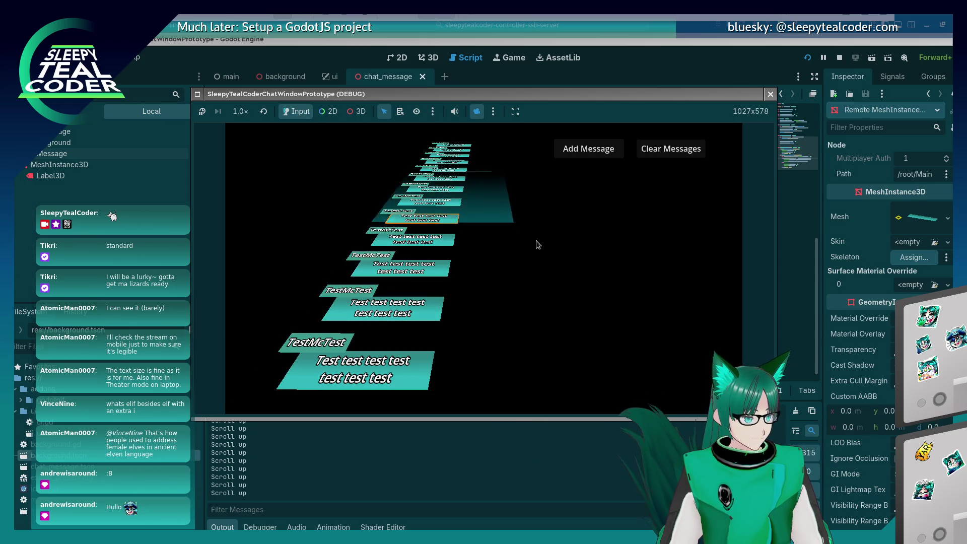
scroll(533, 244, down, 10)
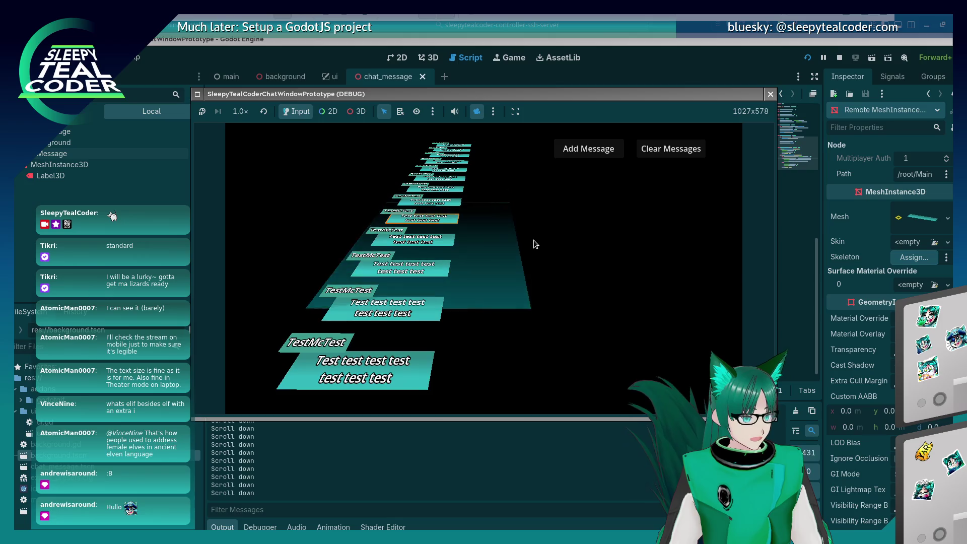
click(475, 113)
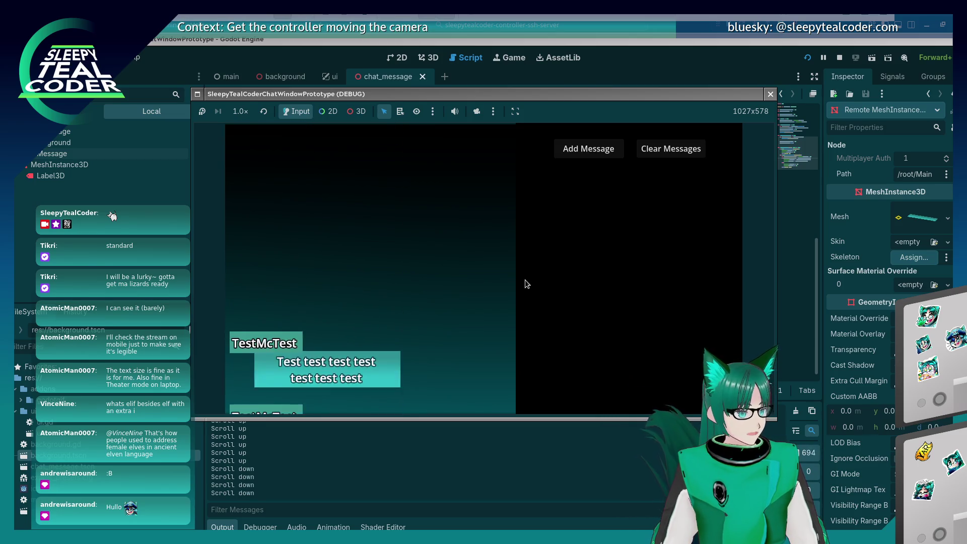
scroll(525, 280, up, 3)
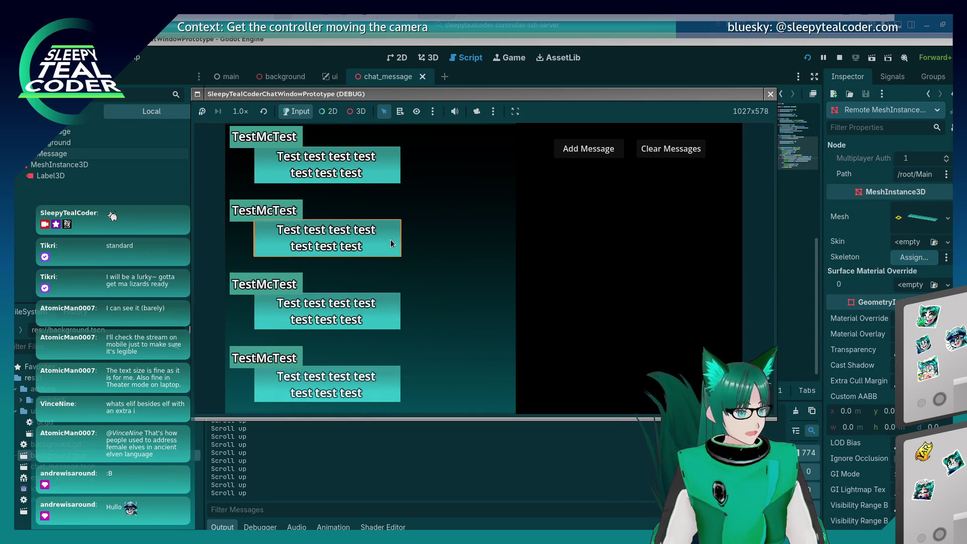
scroll(367, 289, down, 5)
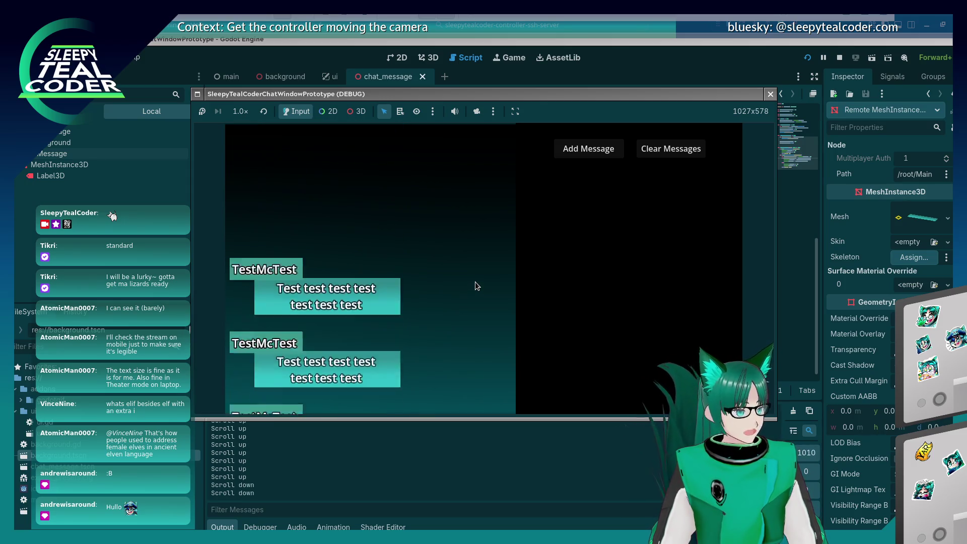
scroll(475, 284, up, 7)
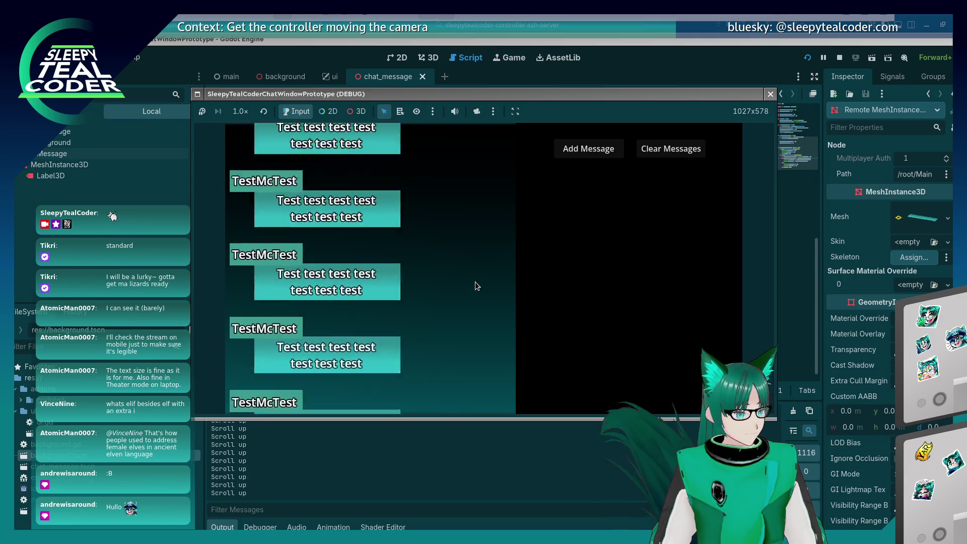
scroll(475, 286, up, 10)
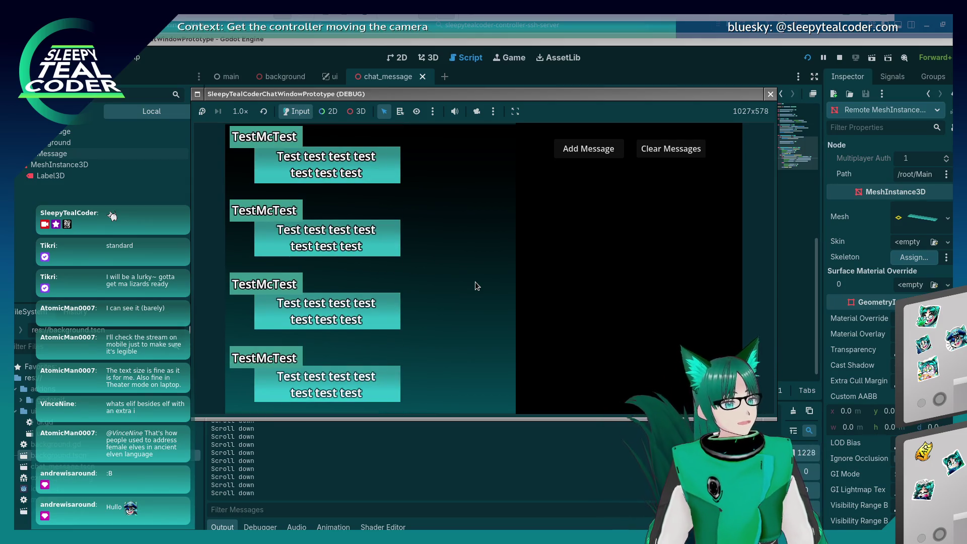
scroll(476, 286, down, 10)
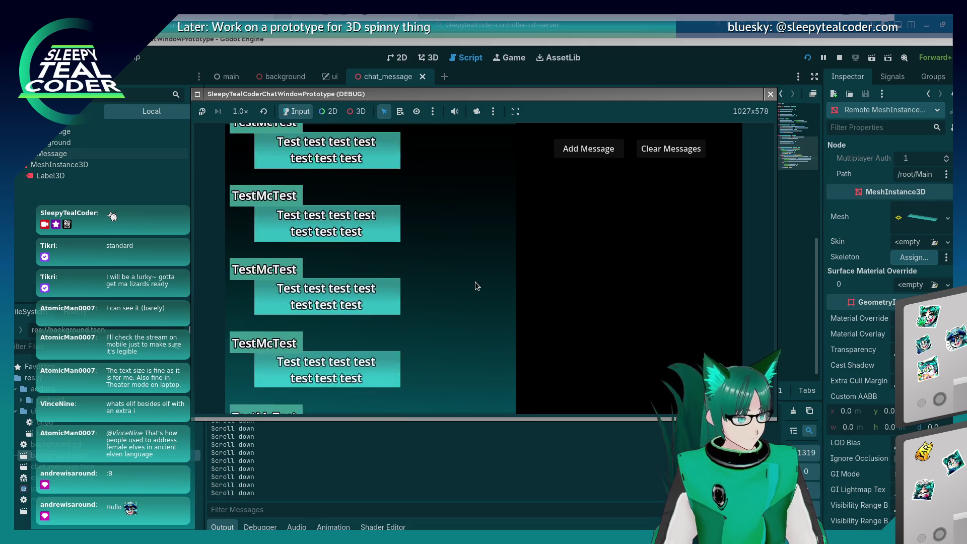
scroll(473, 278, up, 6)
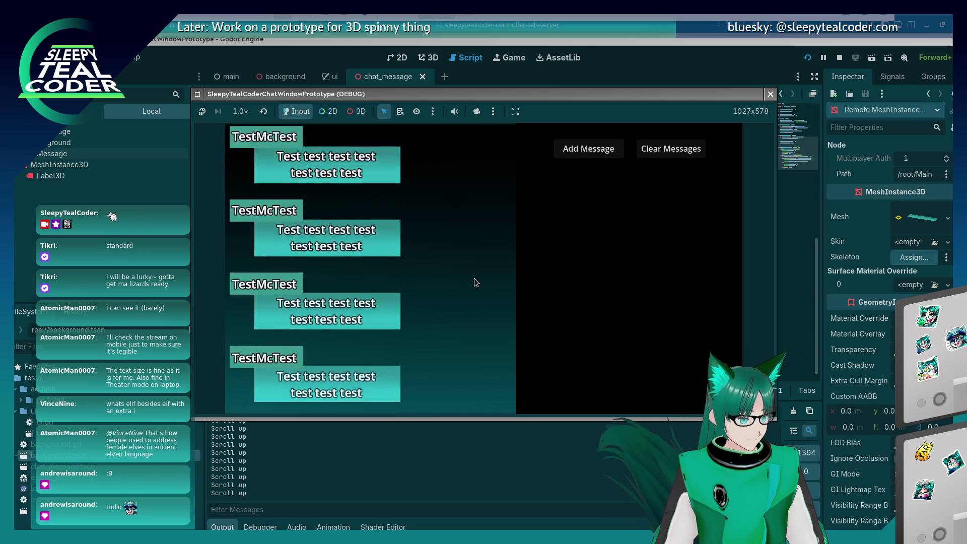
scroll(474, 279, down, 6)
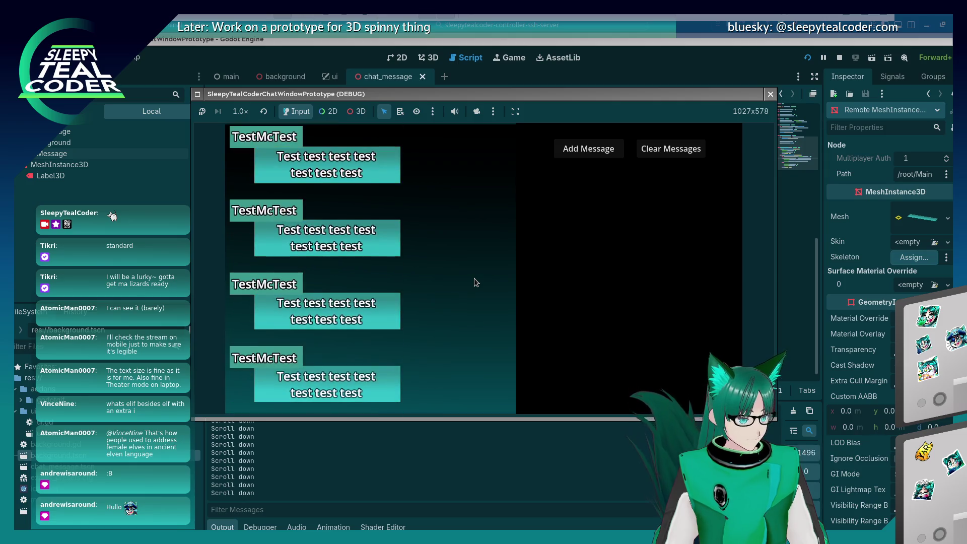
scroll(473, 278, down, 8)
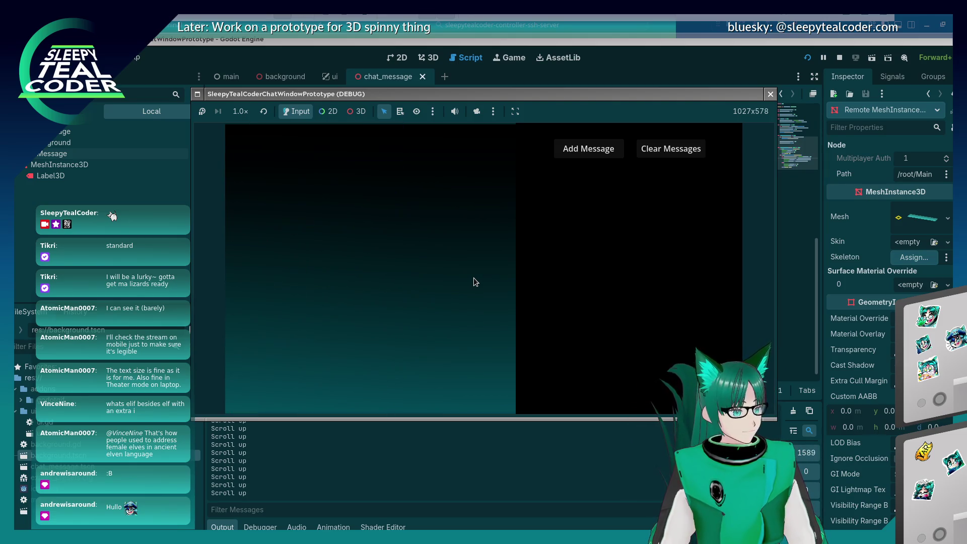
scroll(468, 270, up, 4)
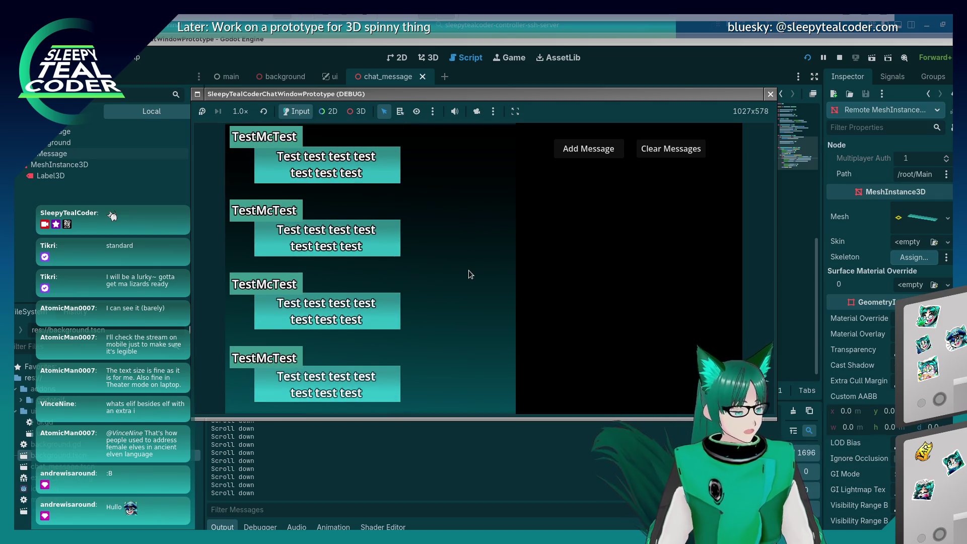
scroll(463, 268, down, 10)
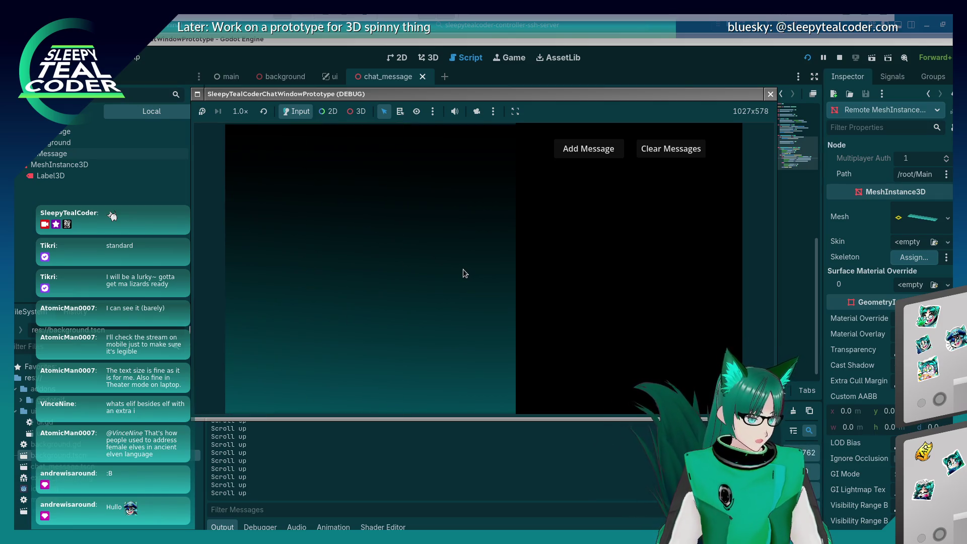
scroll(464, 270, down, 5)
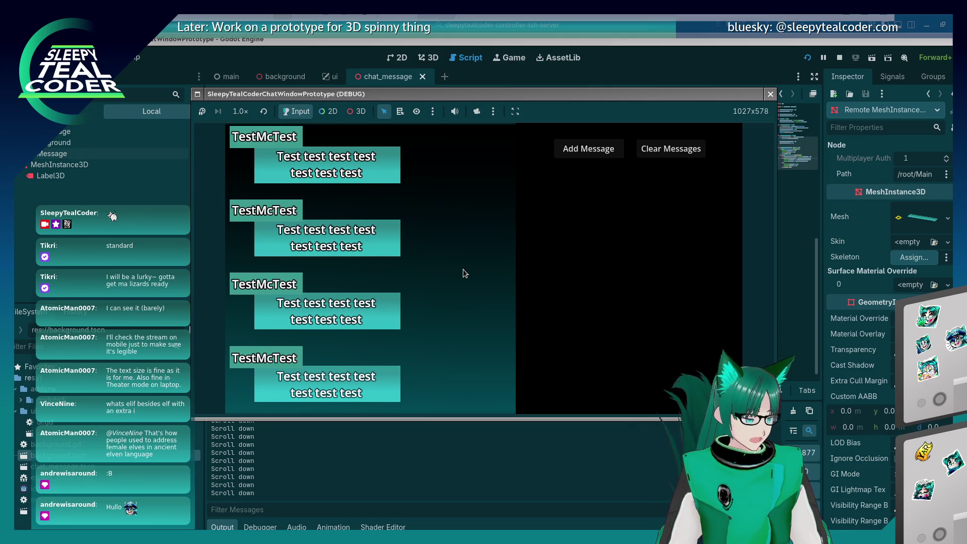
scroll(464, 272, up, 5)
scroll(461, 271, down, 5)
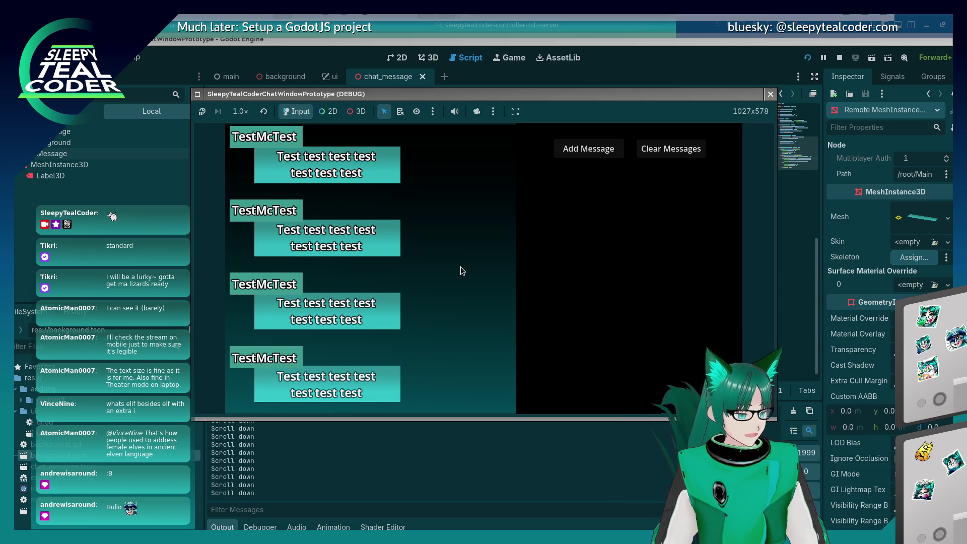
scroll(461, 270, up, 5)
scroll(460, 271, down, 7)
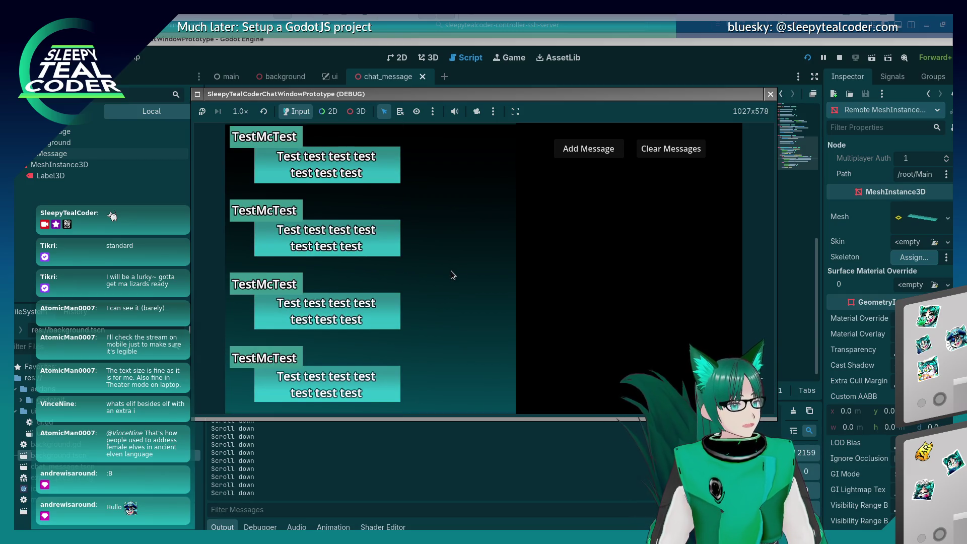
scroll(451, 270, down, 5)
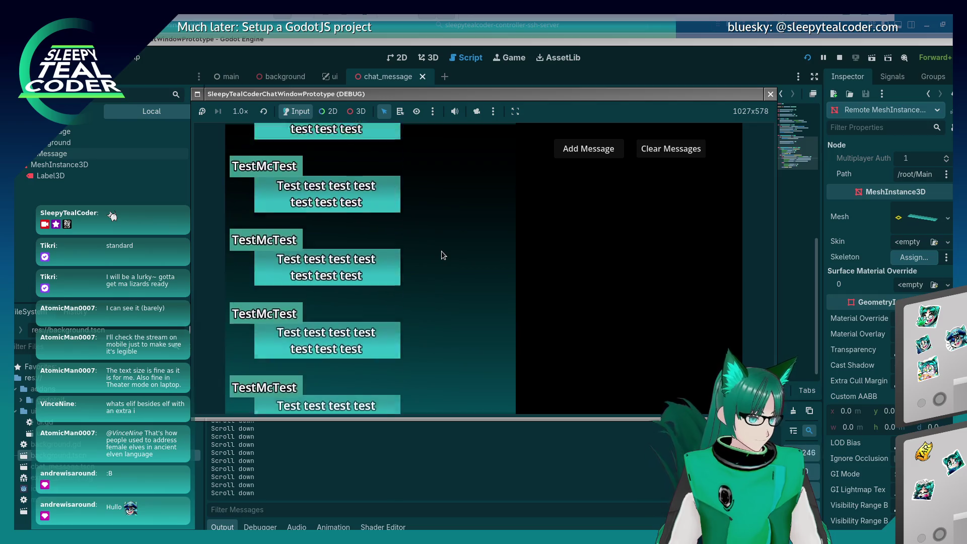
scroll(441, 251, up, 5)
scroll(442, 251, up, 1)
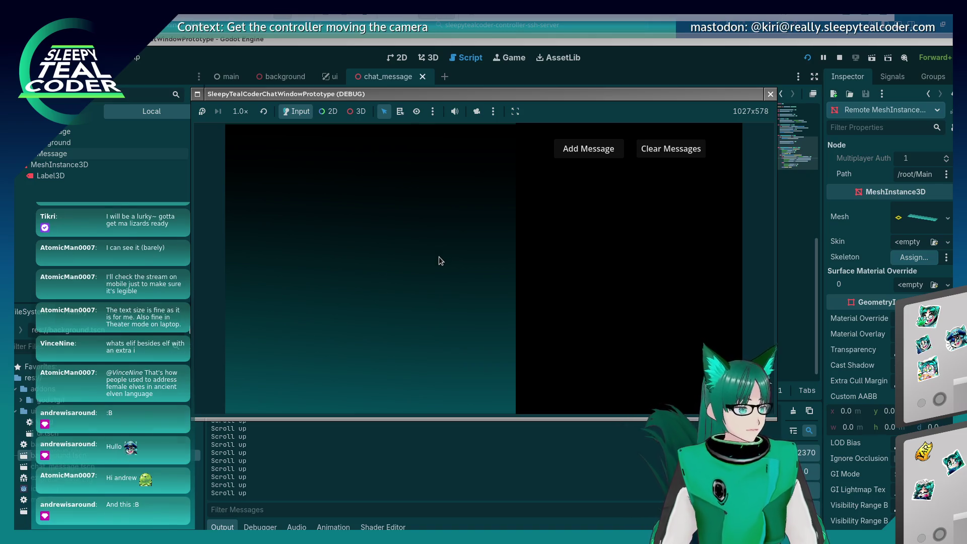
scroll(439, 256, down, 4)
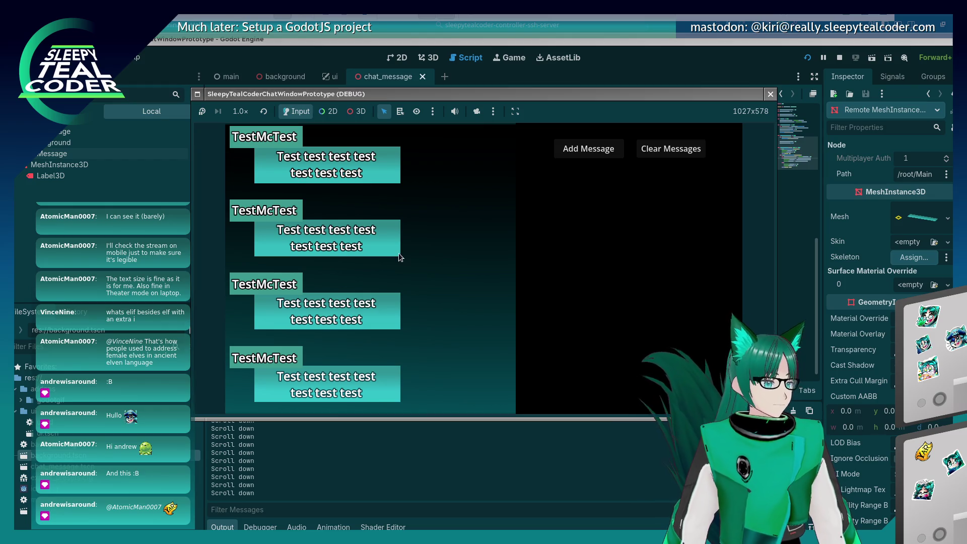
click(477, 113)
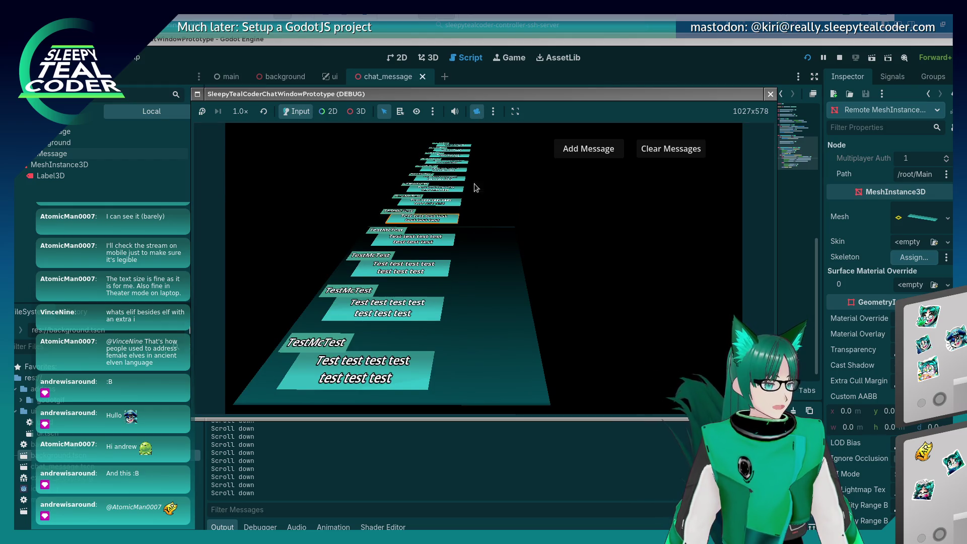
click(477, 112)
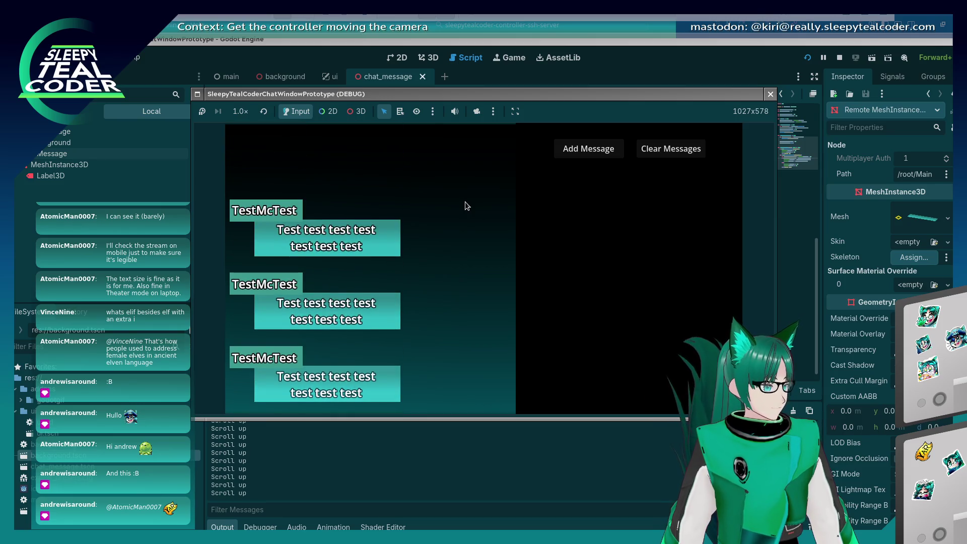
scroll(464, 202, up, 3)
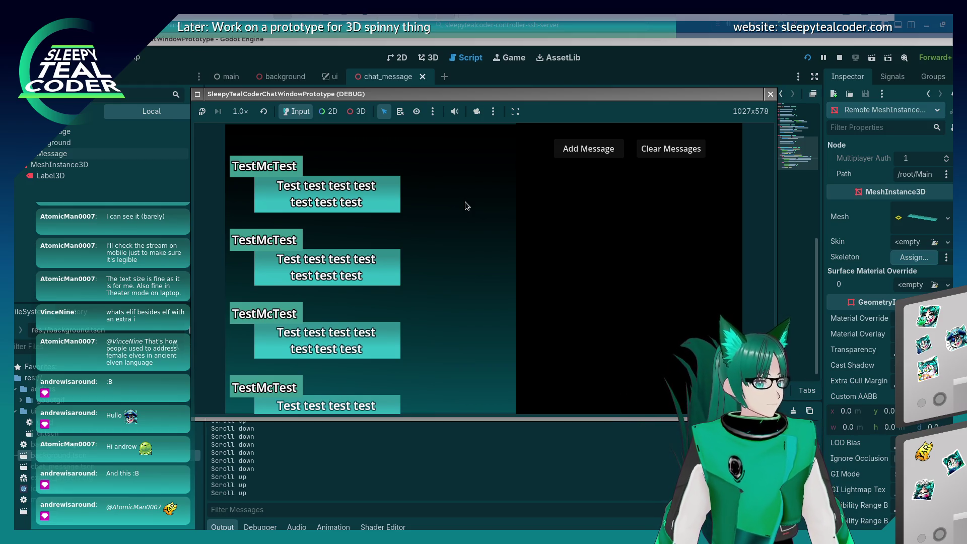
Stop the game and add 'var stored_chat_message_max_height = 0.0' as line 10 of main.gd, then save.
key(F8)
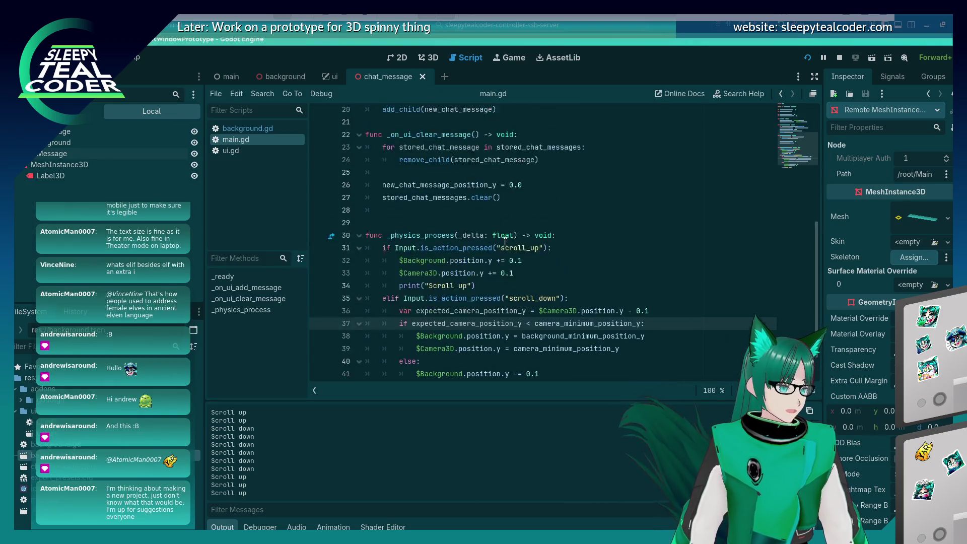
scroll(505, 242, up, 1)
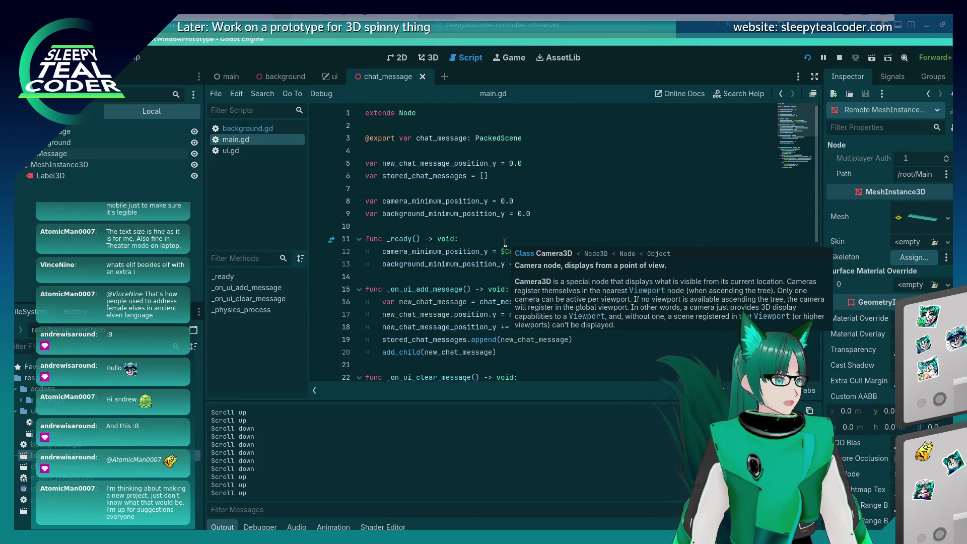
click(497, 175)
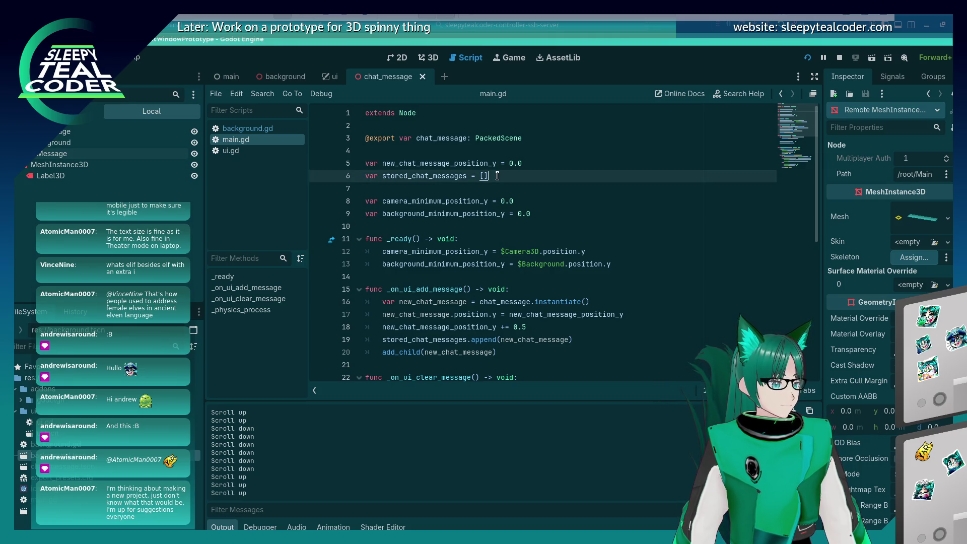
click(604, 230)
click(568, 212)
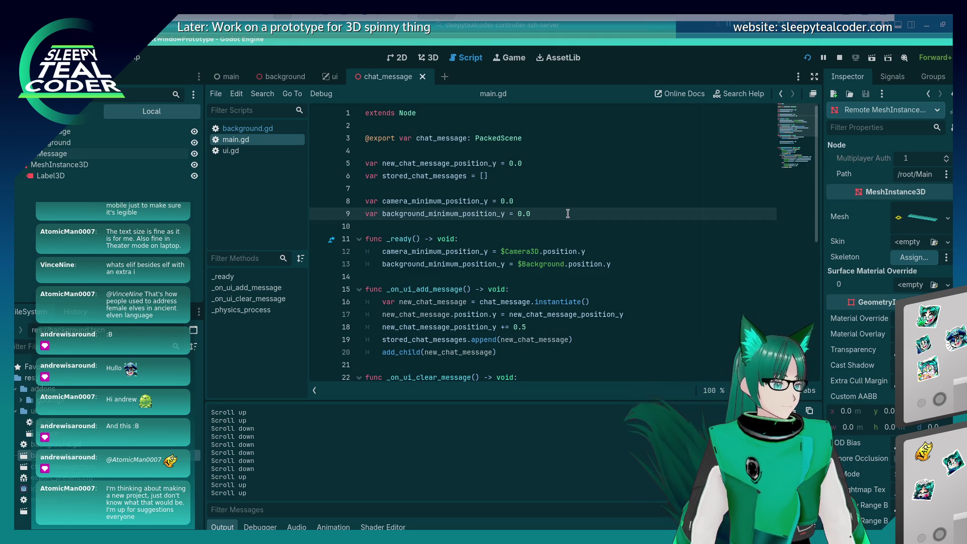
key(Return)
text(var camera_m)
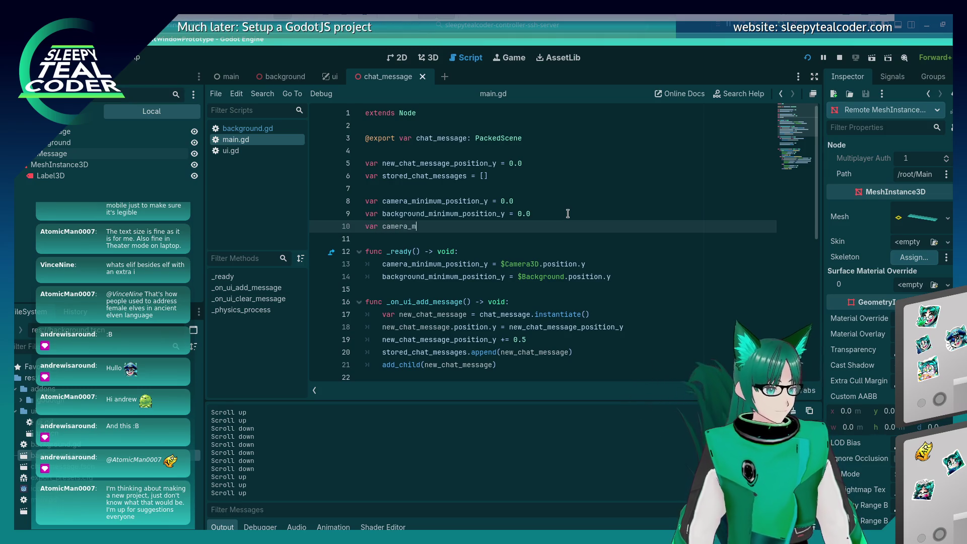
text(_y)
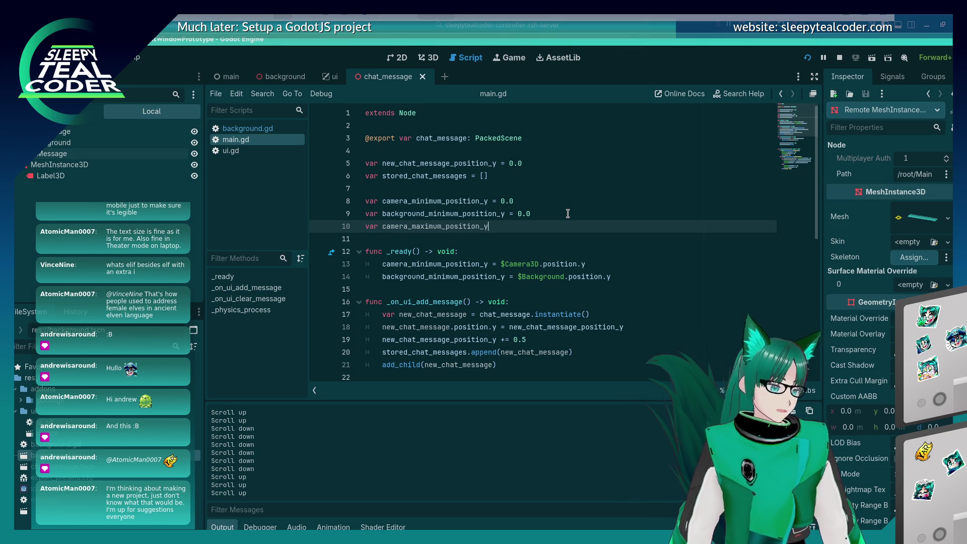
key(BackSpace)
key(BackSpace)
key(BackSpace)
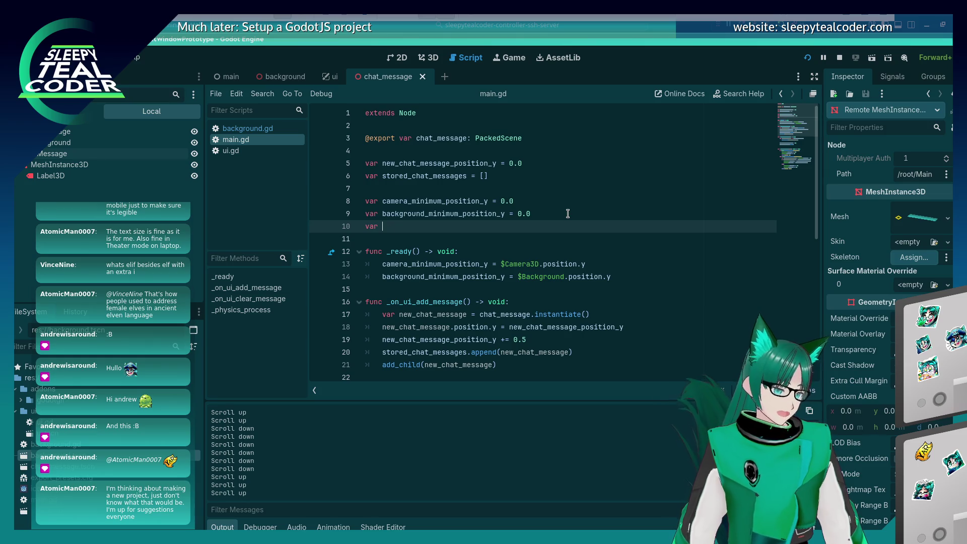
text(store)
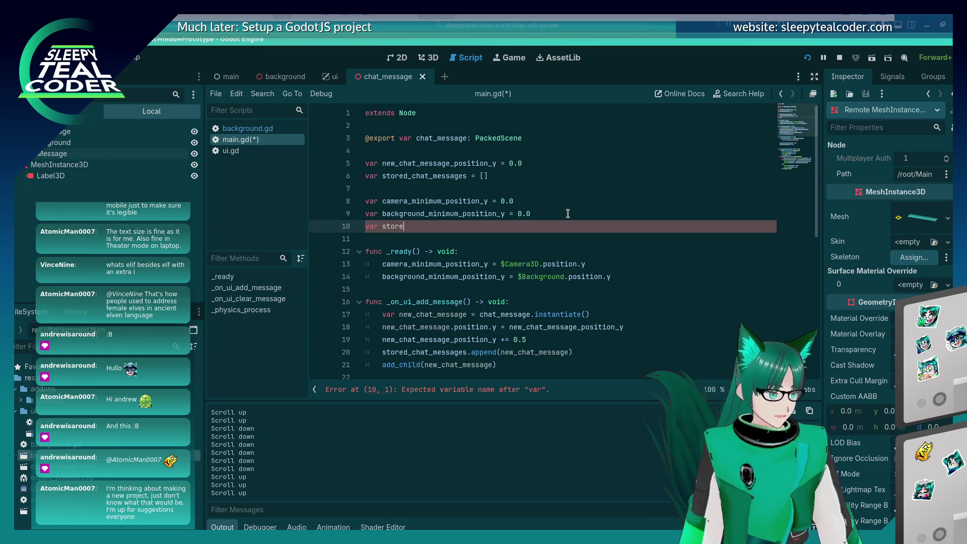
text(d_chat_message_)
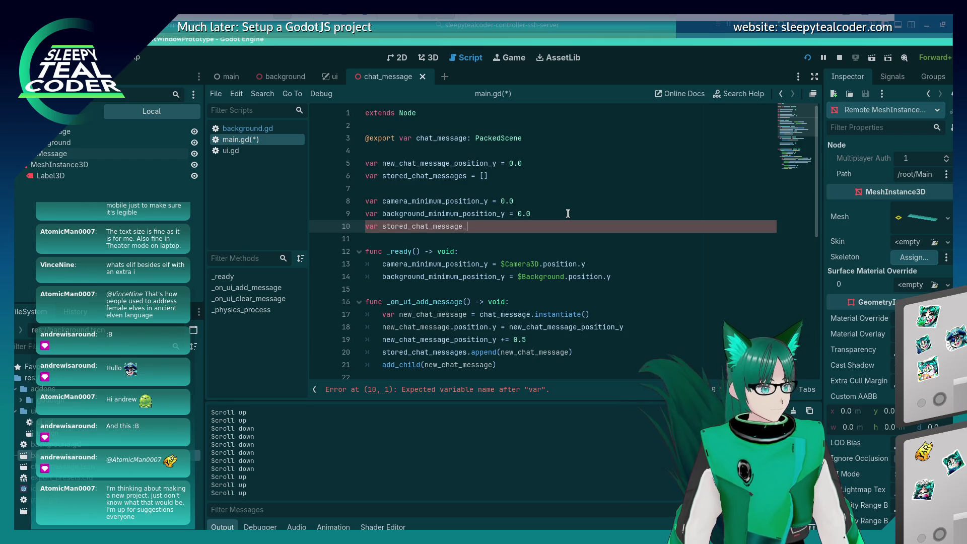
text(max_height = 0.0)
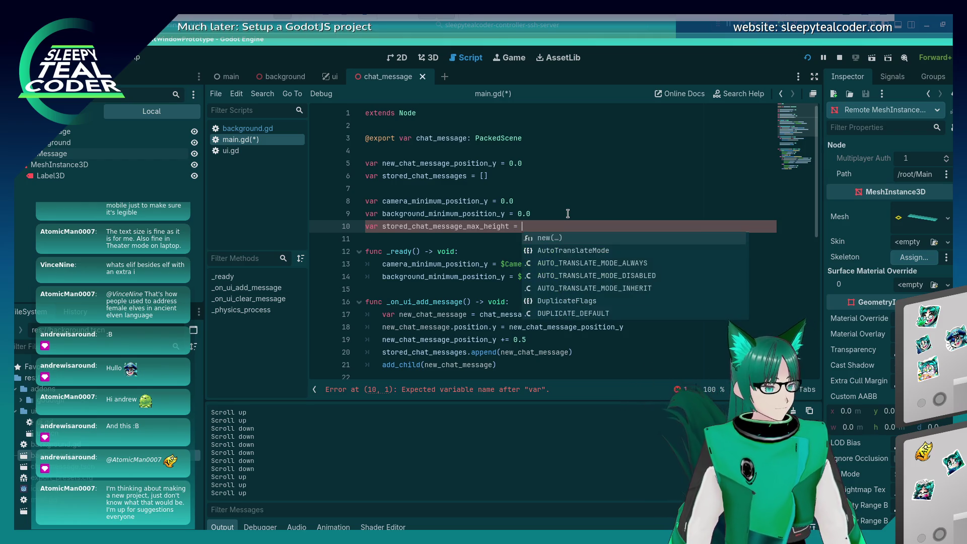
key(ctrl+s)
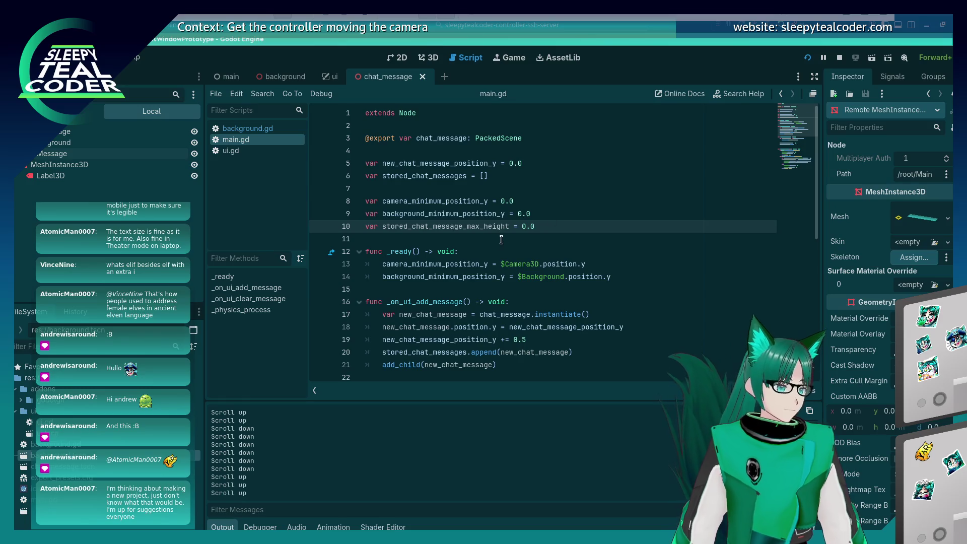
key(Down)
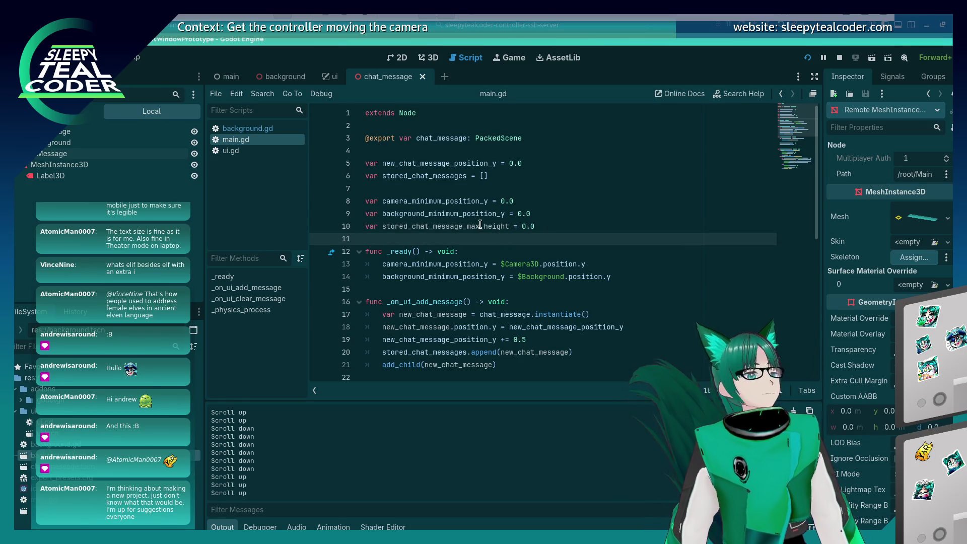